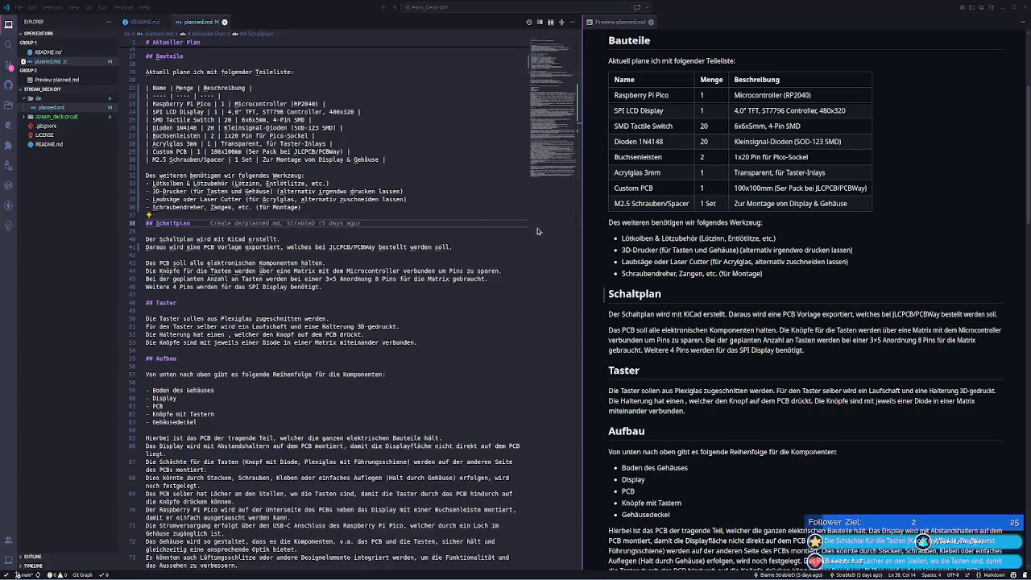
# - In the planned.md preview, highlight the PCB paragraph wording and the Pico and SMD Tactile Switch rows
pyautogui.click(758, 340)
pyautogui.click(720, 330)
pyautogui.moveTo(608, 330); pyautogui.dragTo(627, 330)
pyautogui.doubleClick(628, 330)
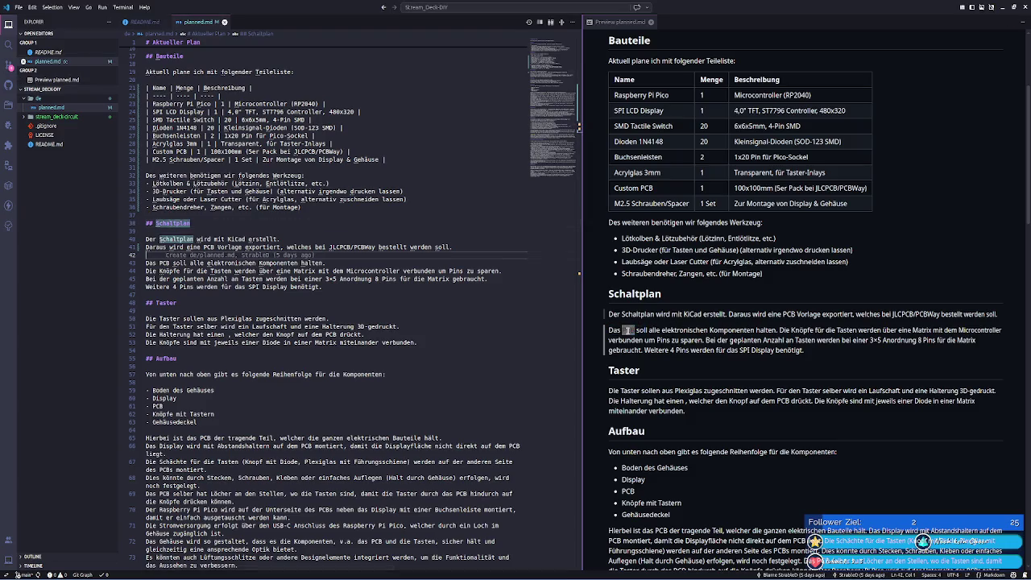
pyautogui.click(675, 329)
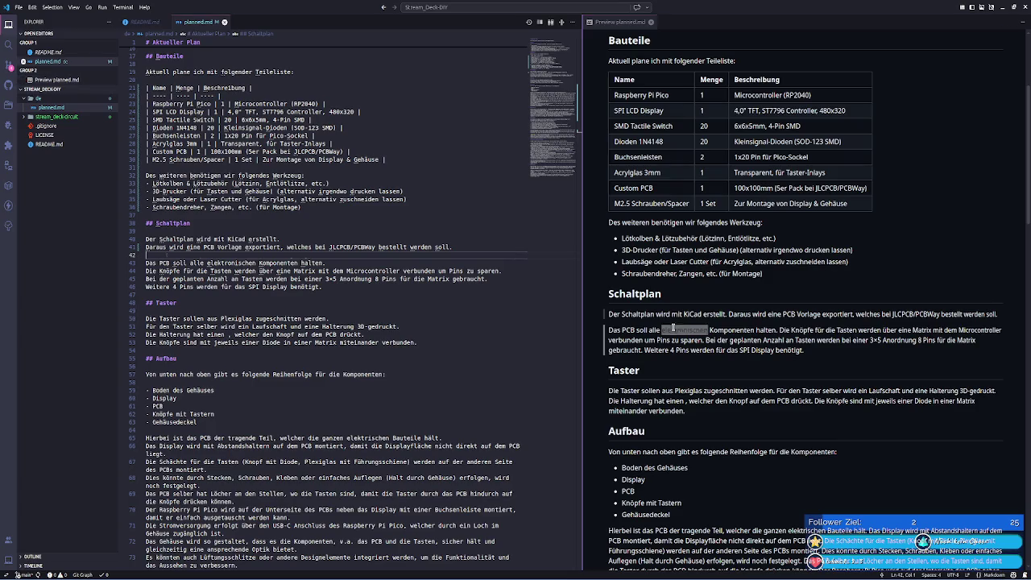
pyautogui.doubleClick(618, 142)
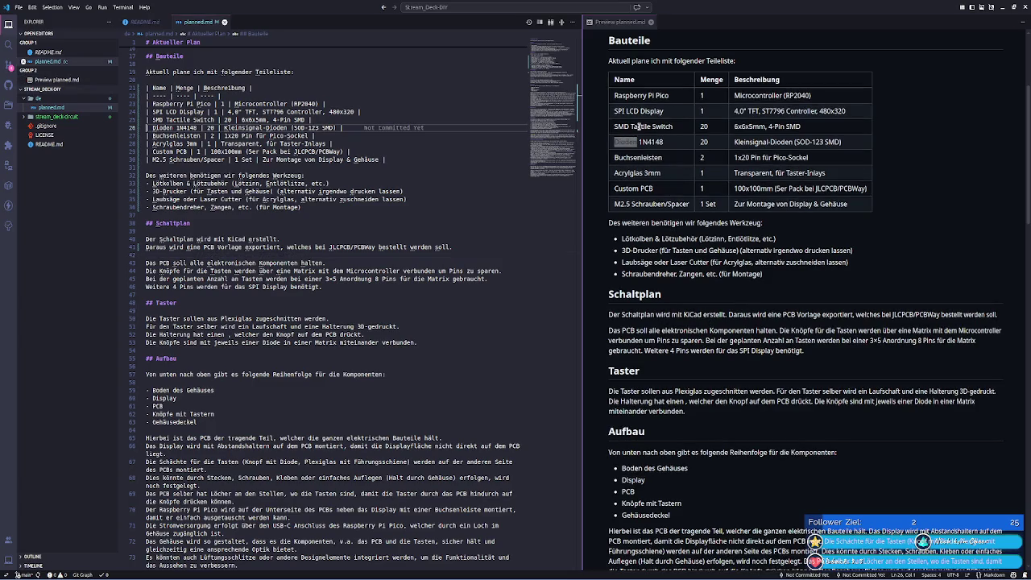
pyautogui.doubleClick(639, 127)
pyautogui.click(659, 113)
pyautogui.doubleClick(659, 114)
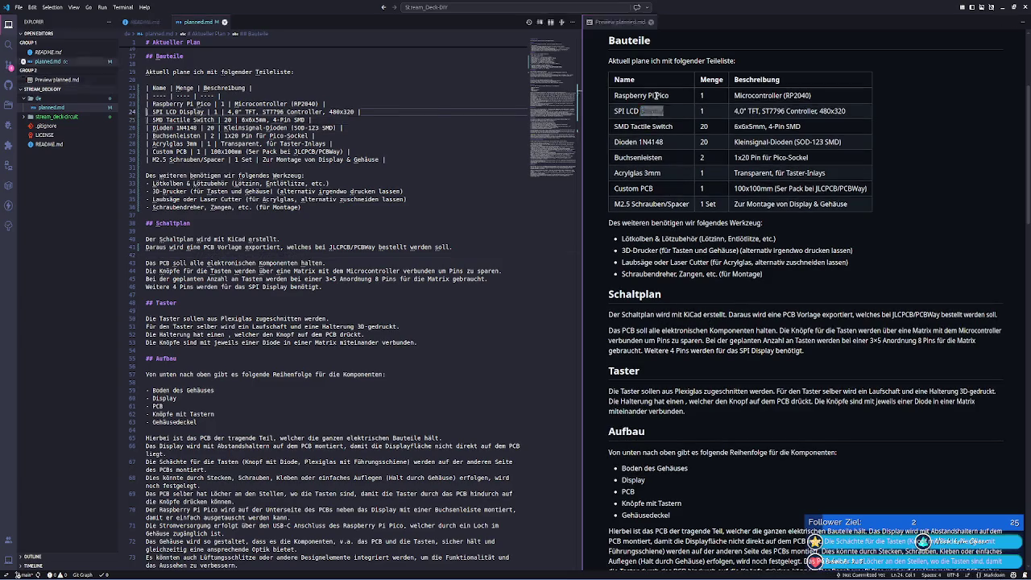
pyautogui.doubleClick(661, 95)
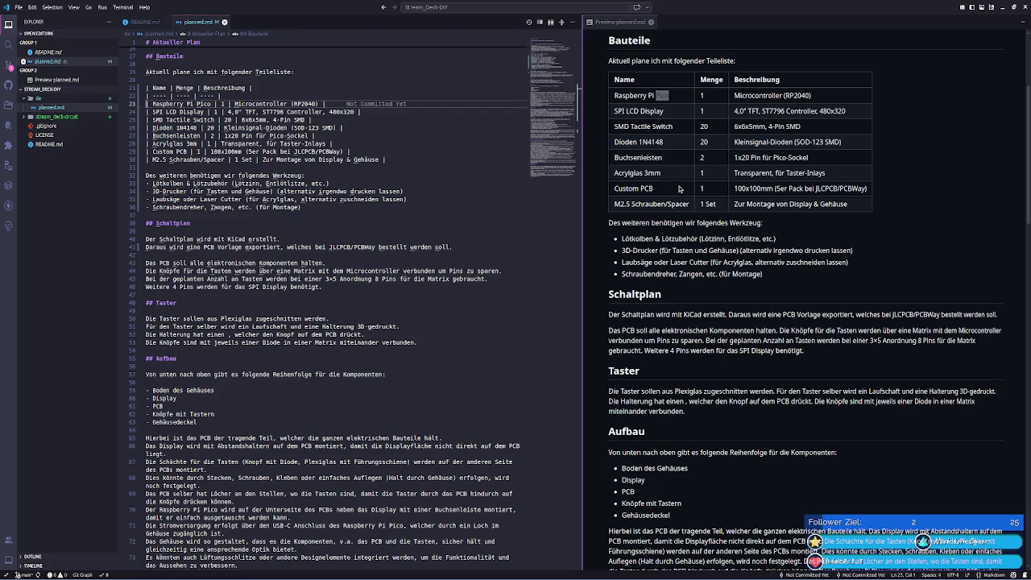
pyautogui.click(902, 364)
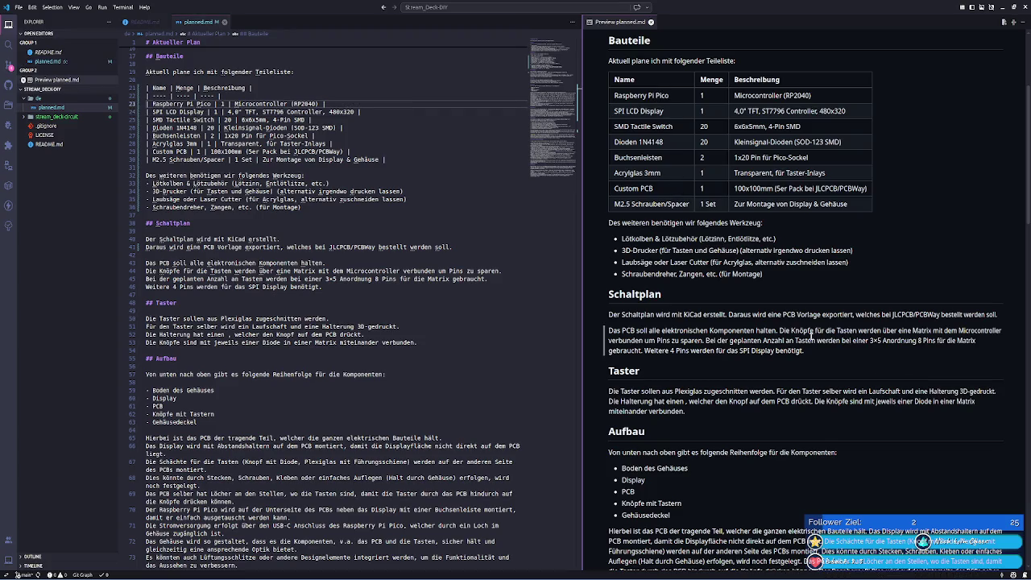
# - Select the Taster sentence, the word Matrix, and the Switch and SPI LCD Display parts entries
pyautogui.moveTo(780, 331); pyautogui.dragTo(856, 330)
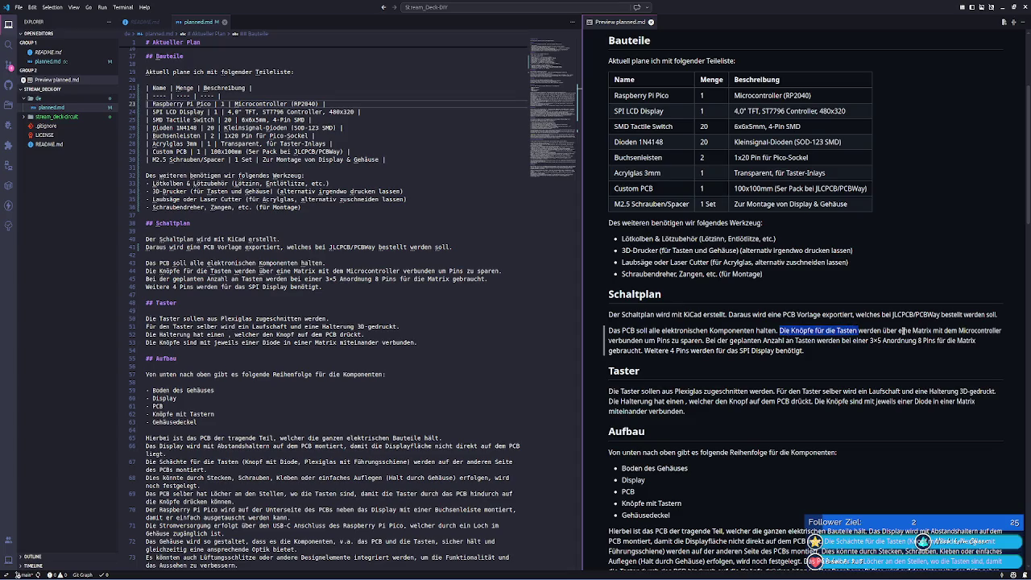
pyautogui.click(902, 330)
pyautogui.moveTo(780, 331); pyautogui.dragTo(917, 331)
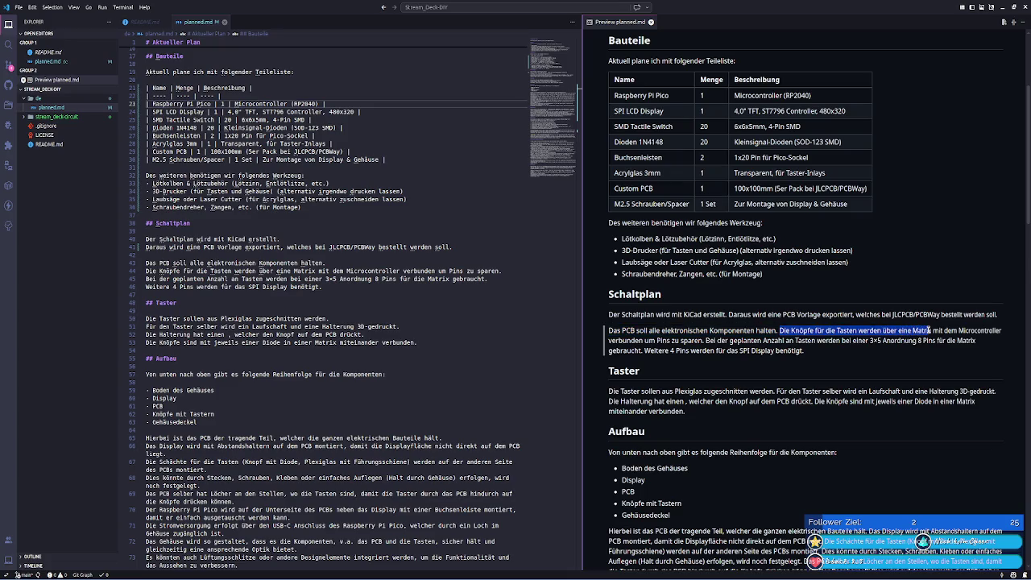
pyautogui.doubleClick(923, 330)
pyautogui.doubleClick(661, 126)
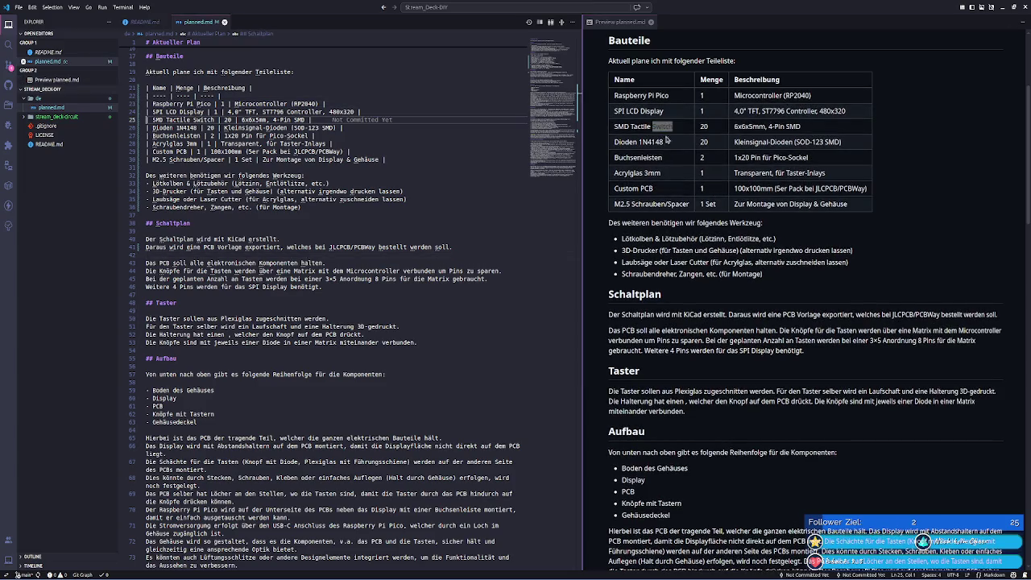
pyautogui.click(887, 330)
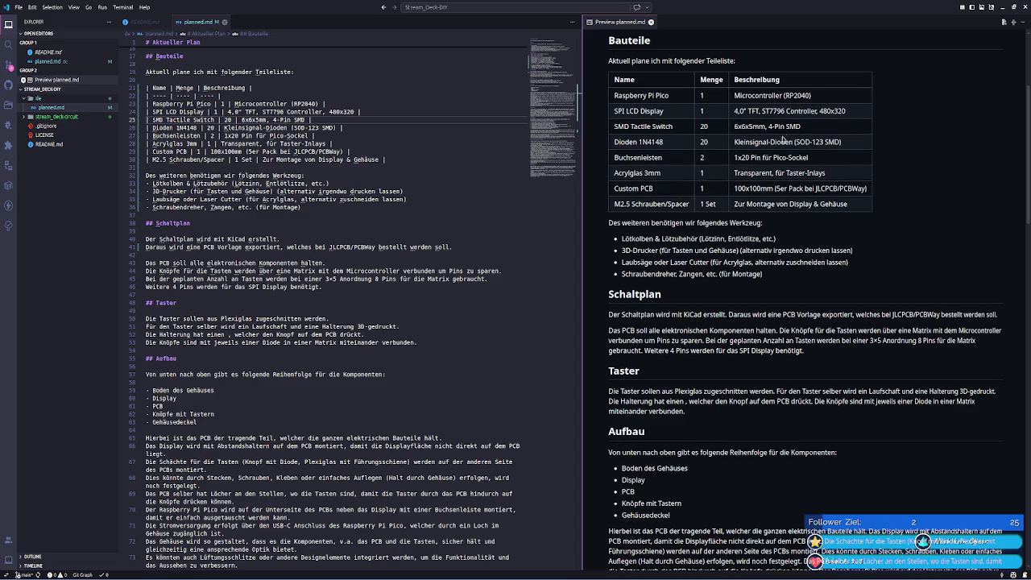
pyautogui.click(769, 127)
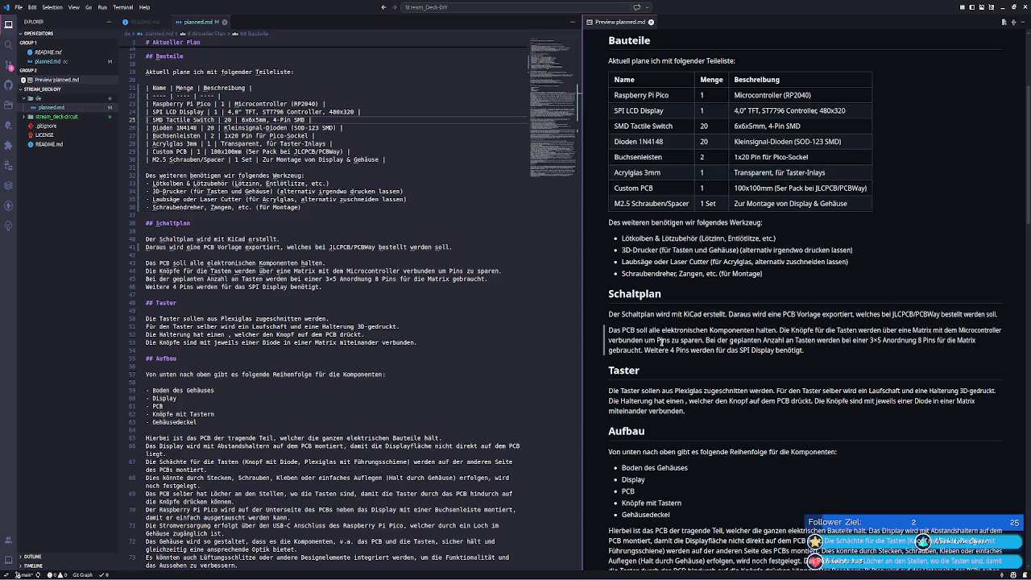
pyautogui.moveTo(670, 111); pyautogui.dragTo(605, 110)
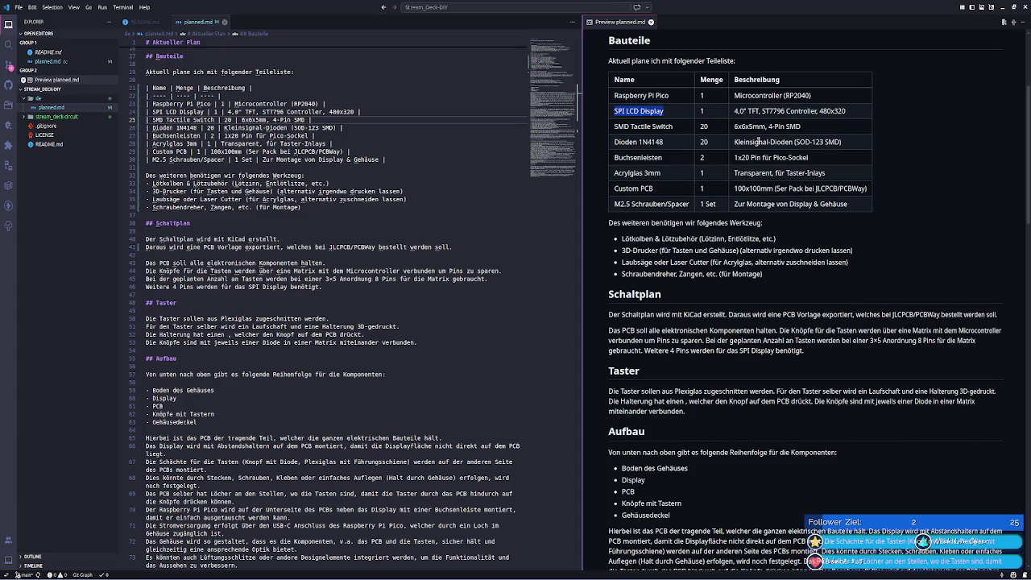
pyautogui.click(943, 188)
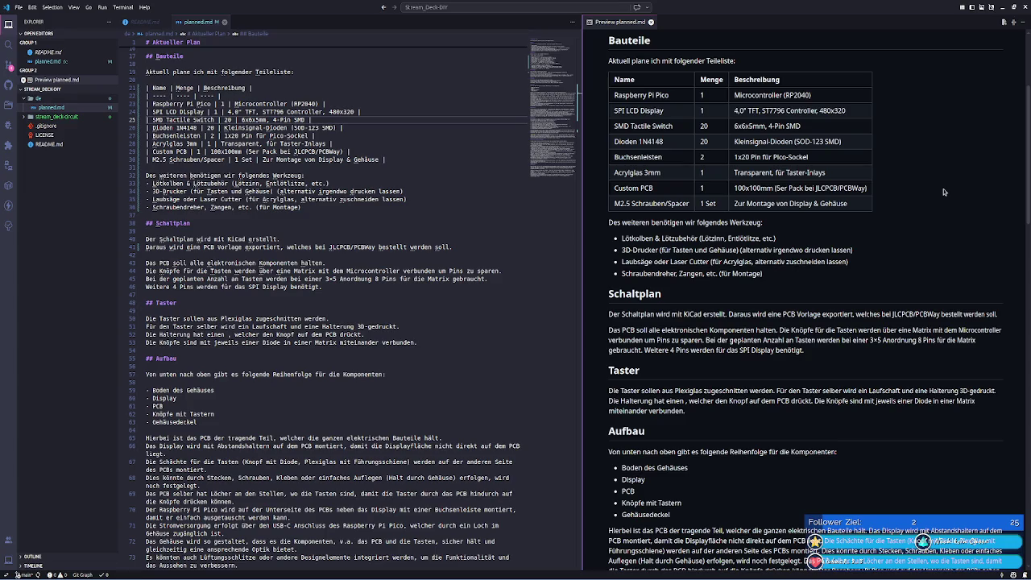
# - Review the Schaltplan paragraph, the 1x20 Buchsenleisten row and the Taster paragraph in the preview
pyautogui.scroll(-2, 944, 193)
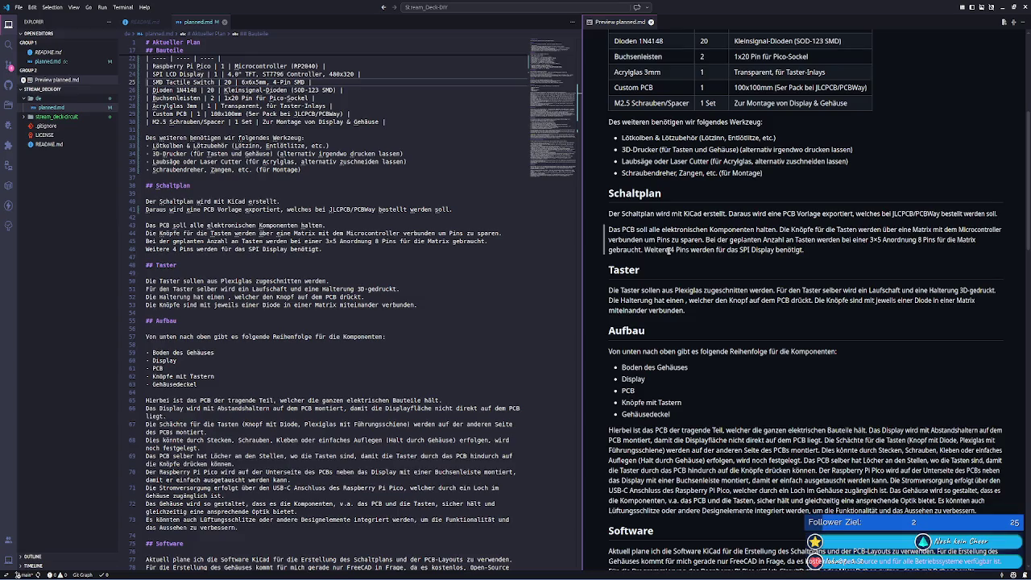
pyautogui.doubleClick(743, 250)
pyautogui.click(859, 266)
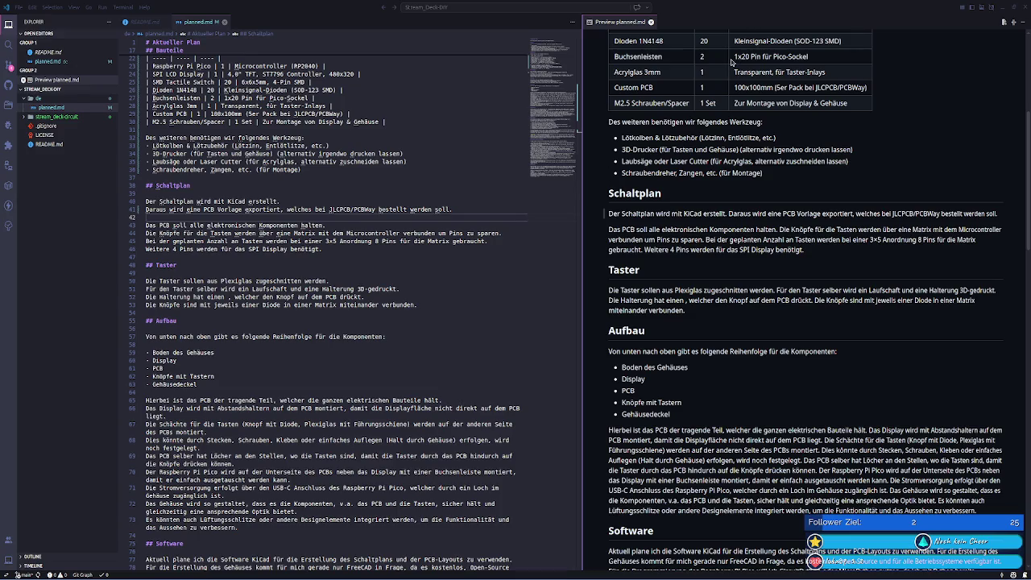
pyautogui.scroll(1, 747, 84)
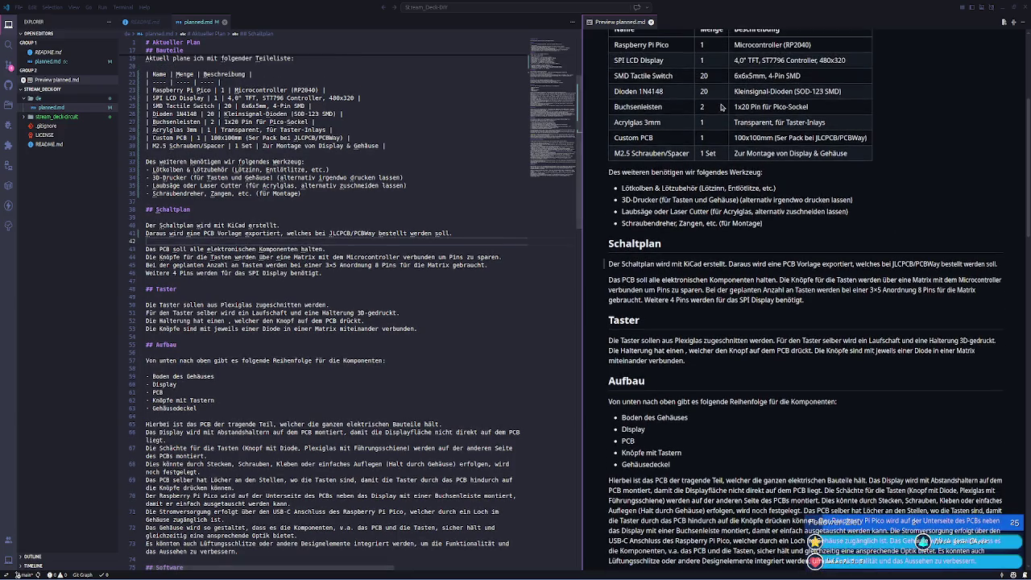
pyautogui.doubleClick(749, 106)
pyautogui.moveTo(748, 107); pyautogui.dragTo(829, 113)
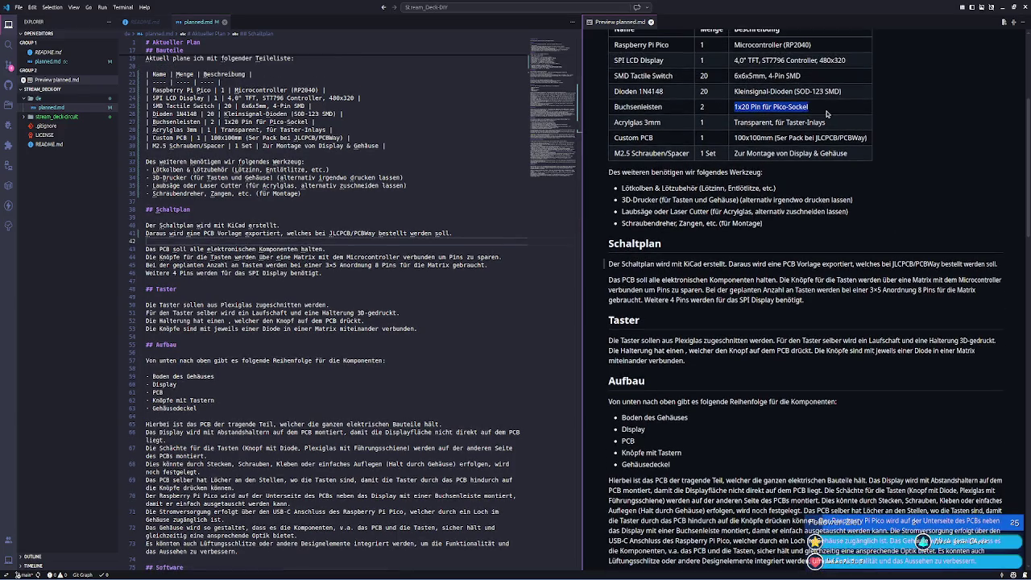
pyautogui.click(828, 110)
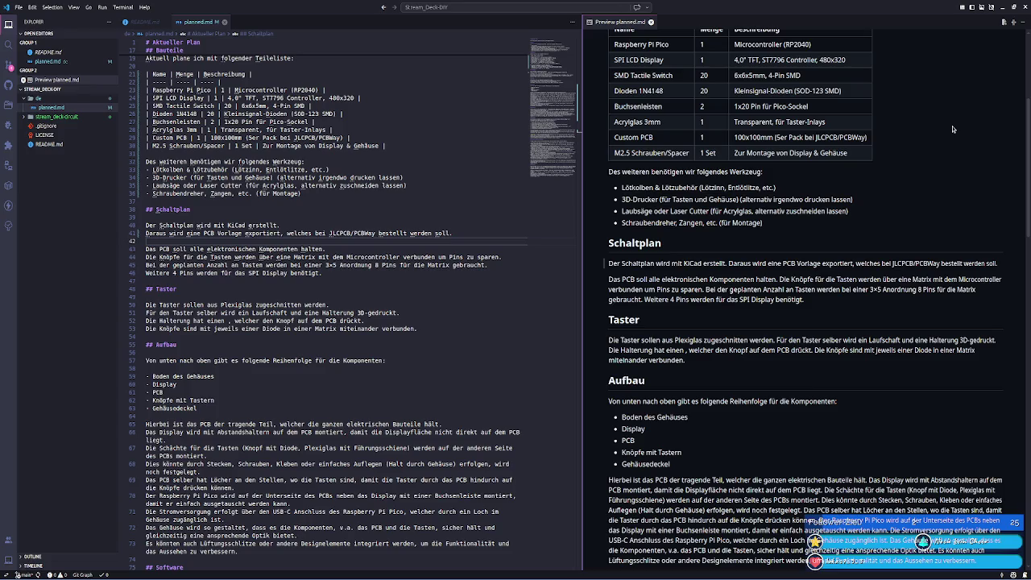
pyautogui.scroll(-1, 658, 260)
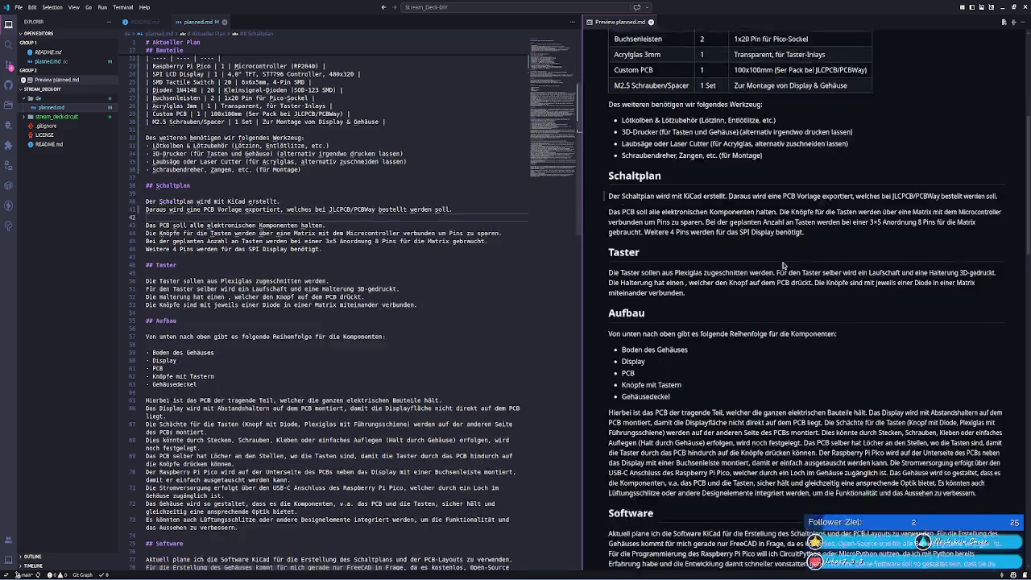
pyautogui.scroll(-1, 659, 261)
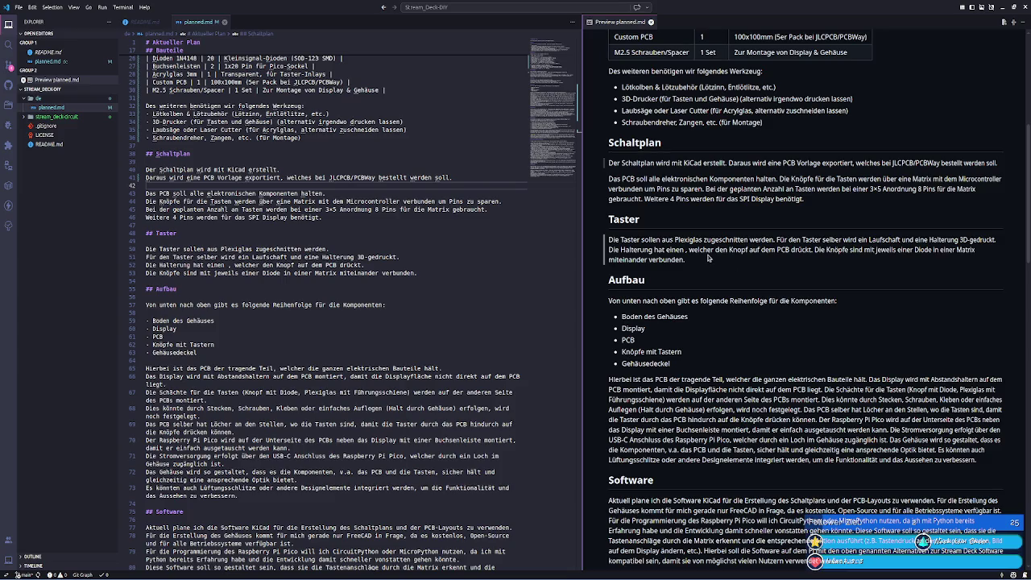
pyautogui.moveTo(614, 239); pyautogui.dragTo(718, 240)
pyautogui.click(758, 248)
pyautogui.moveTo(810, 250); pyautogui.dragTo(837, 250)
pyautogui.click(840, 246)
# - Scroll through the Aufbau list, picking out the Boden des Gehäuses and Knöpfe mit Tastern items
pyautogui.scroll(-1, 742, 267)
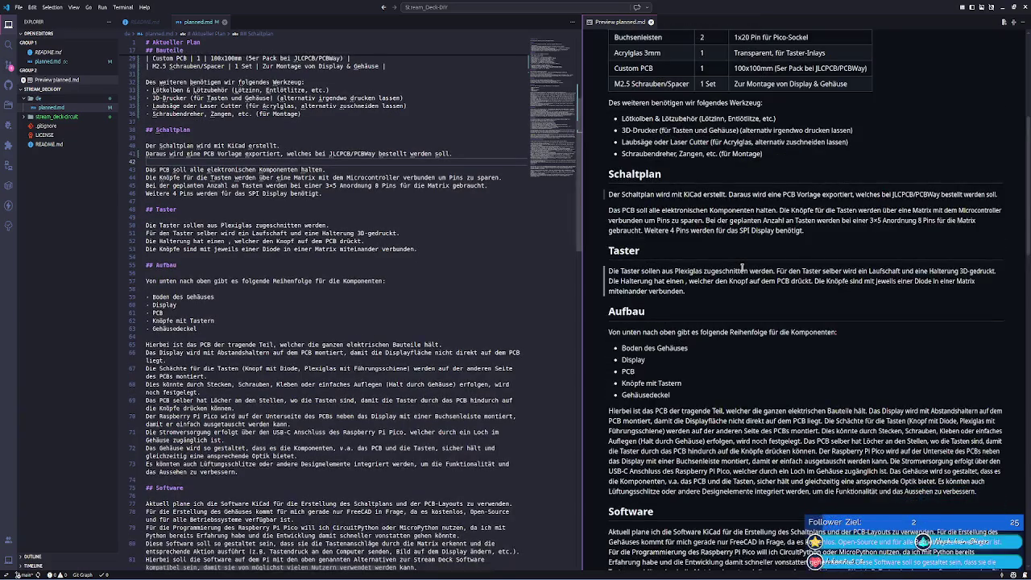
pyautogui.scroll(-3, 729, 254)
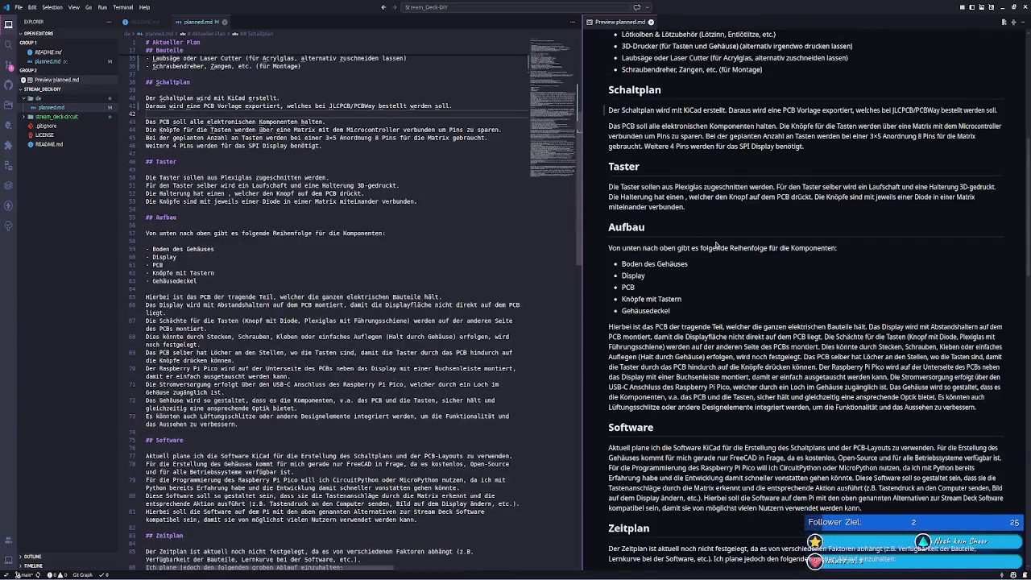
pyautogui.moveTo(610, 197); pyautogui.dragTo(790, 198)
pyautogui.click(824, 210)
pyautogui.moveTo(622, 213); pyautogui.dragTo(668, 216)
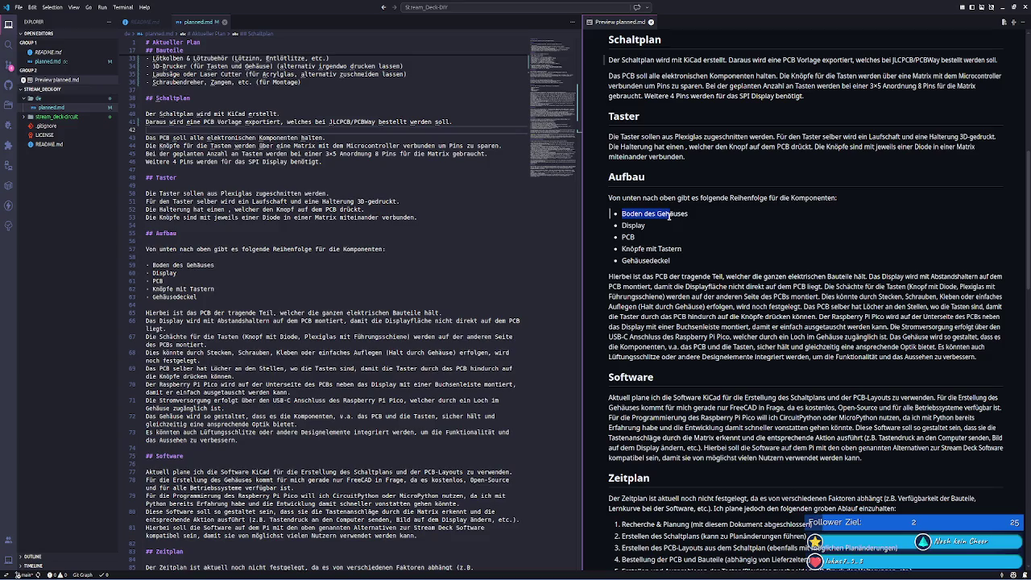
pyautogui.click(699, 234)
pyautogui.moveTo(621, 249); pyautogui.dragTo(688, 253)
pyautogui.click(689, 253)
pyautogui.scroll(-1, 770, 237)
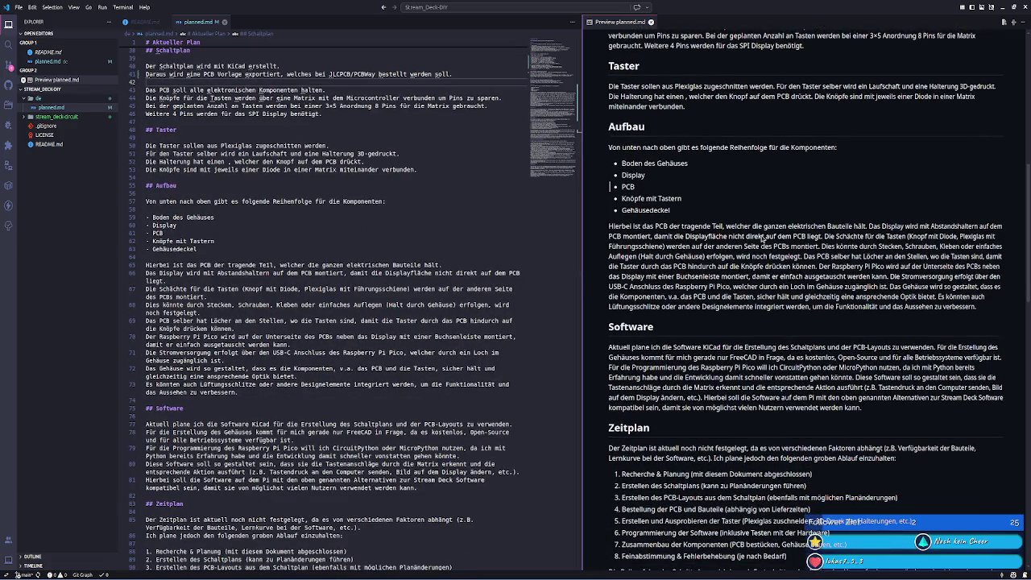
pyautogui.scroll(-3, 762, 238)
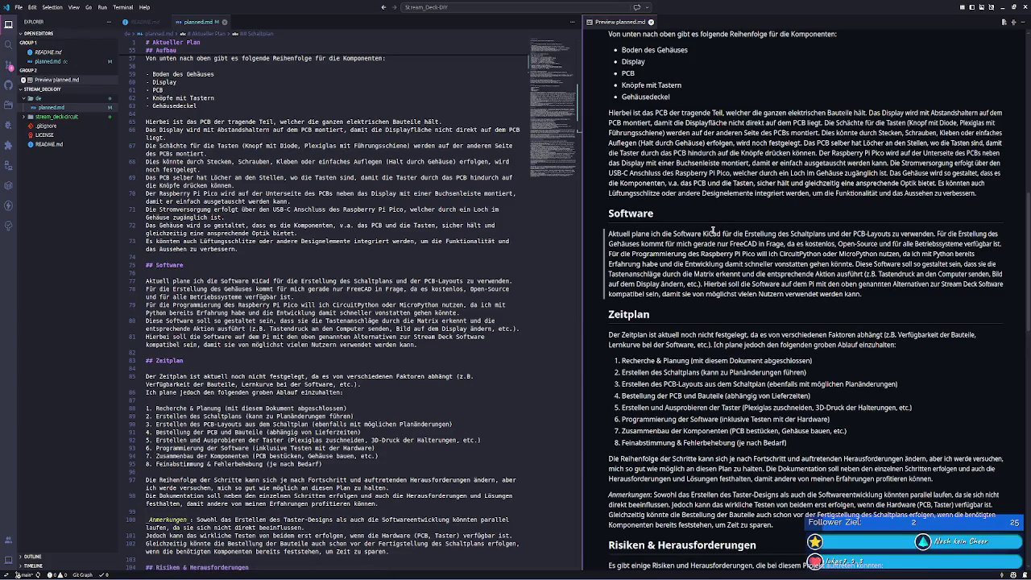
pyautogui.scroll(-1, 713, 231)
pyautogui.scroll(-3, 633, 195)
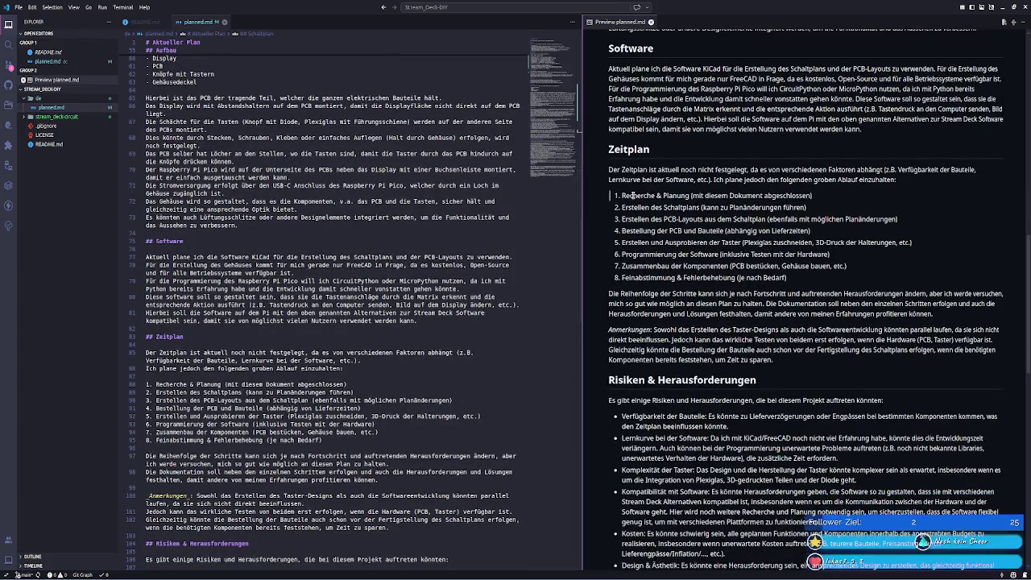
pyautogui.moveTo(57, 107)
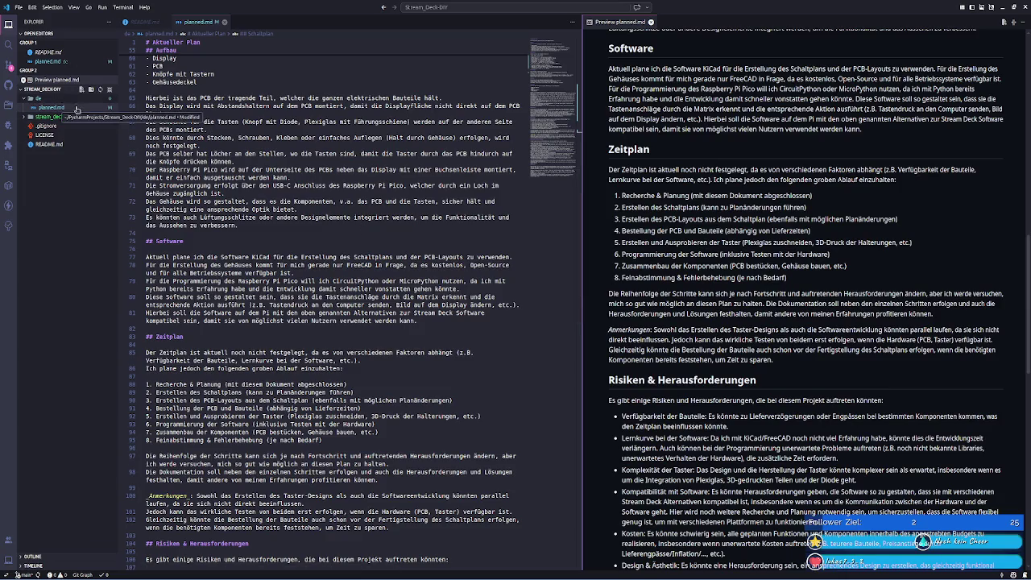
# - Create roadmap.md in the de folder and dock it in the main editor group
pyautogui.click(81, 89)
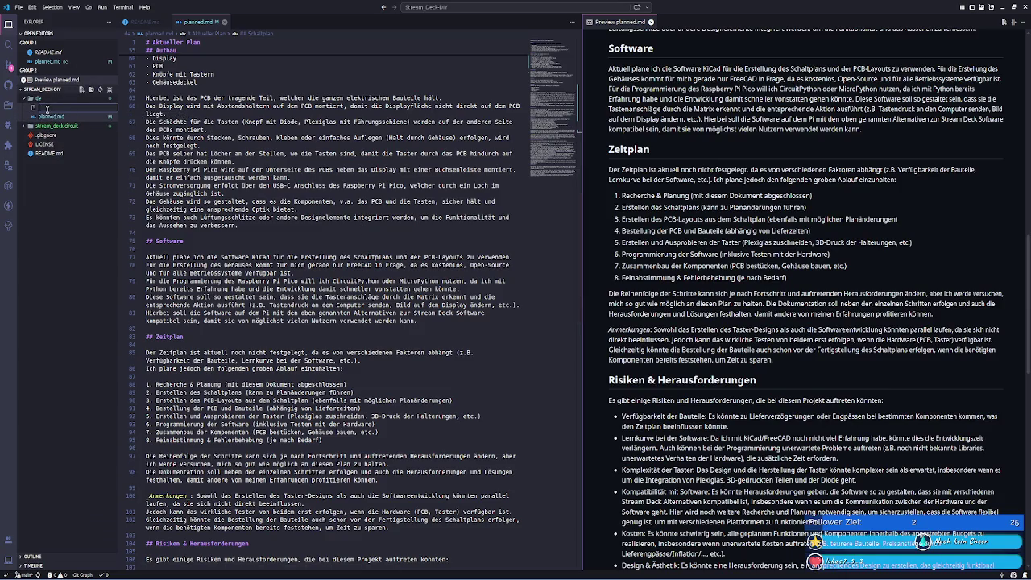
pyautogui.write('in')
pyautogui.write('map.md')
pyautogui.press('Return')
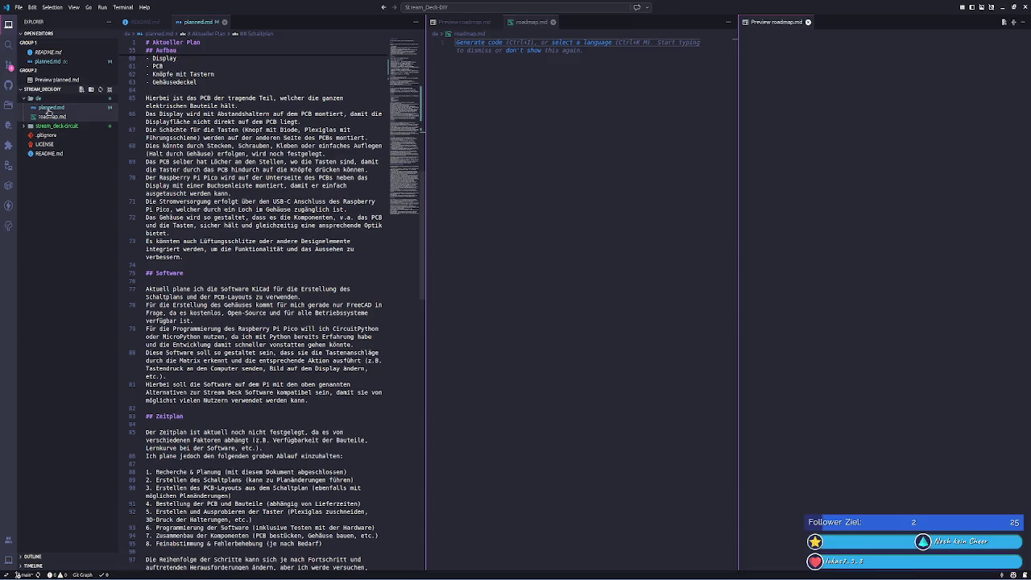
pyautogui.moveTo(531, 22); pyautogui.dragTo(291, 22)
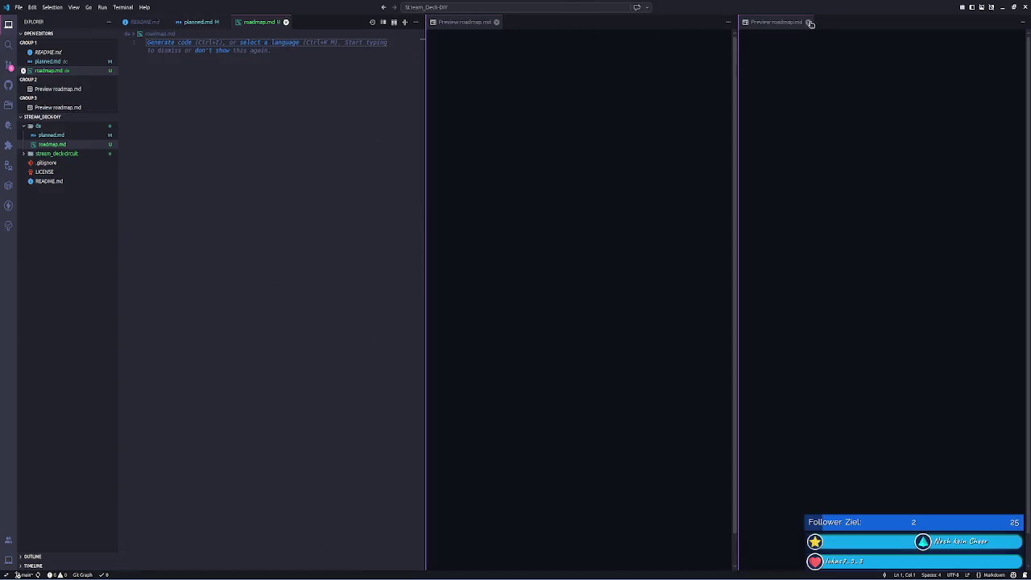
pyautogui.click(809, 23)
pyautogui.click(197, 22)
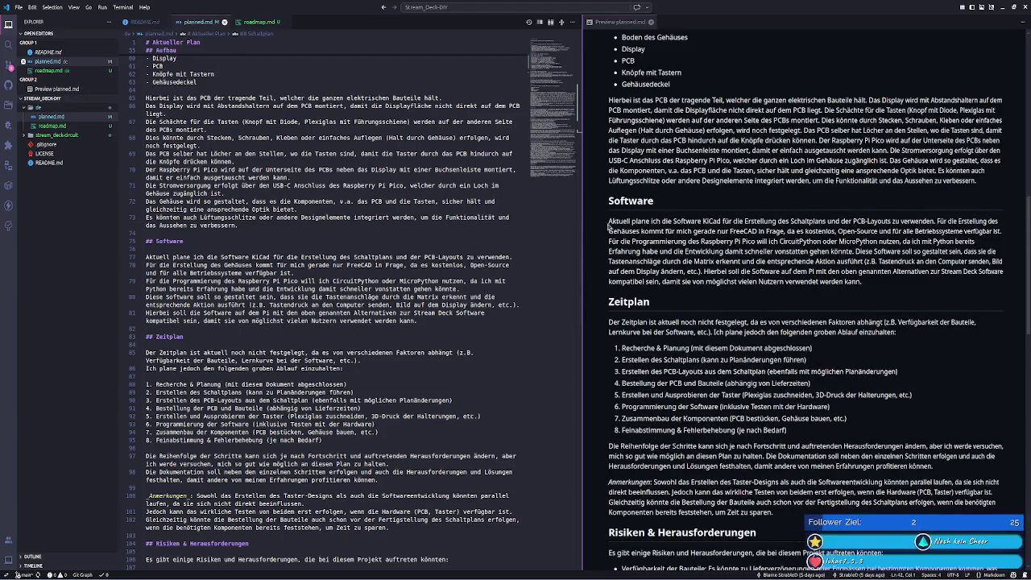
pyautogui.doubleClick(712, 220)
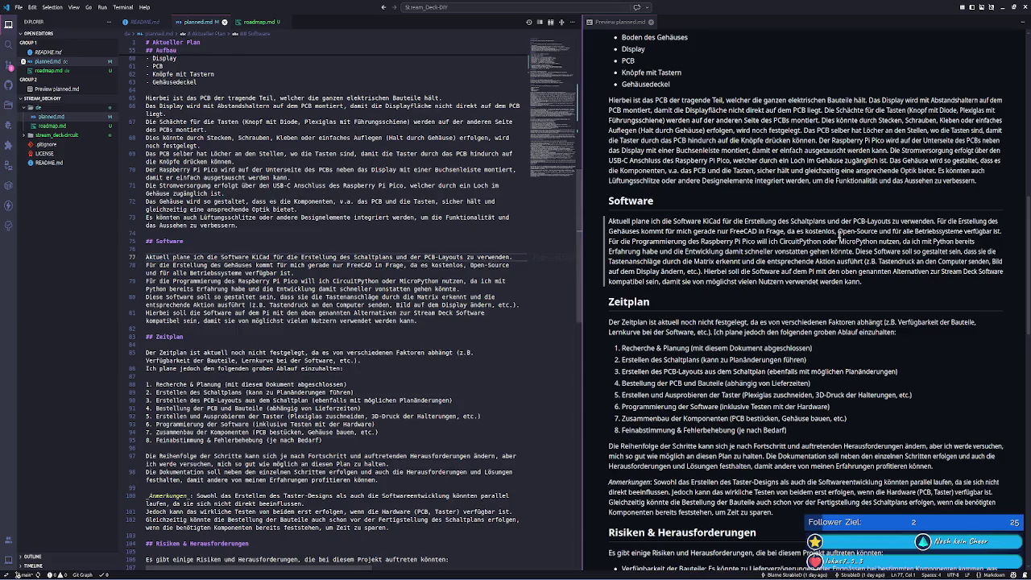
pyautogui.doubleClick(743, 232)
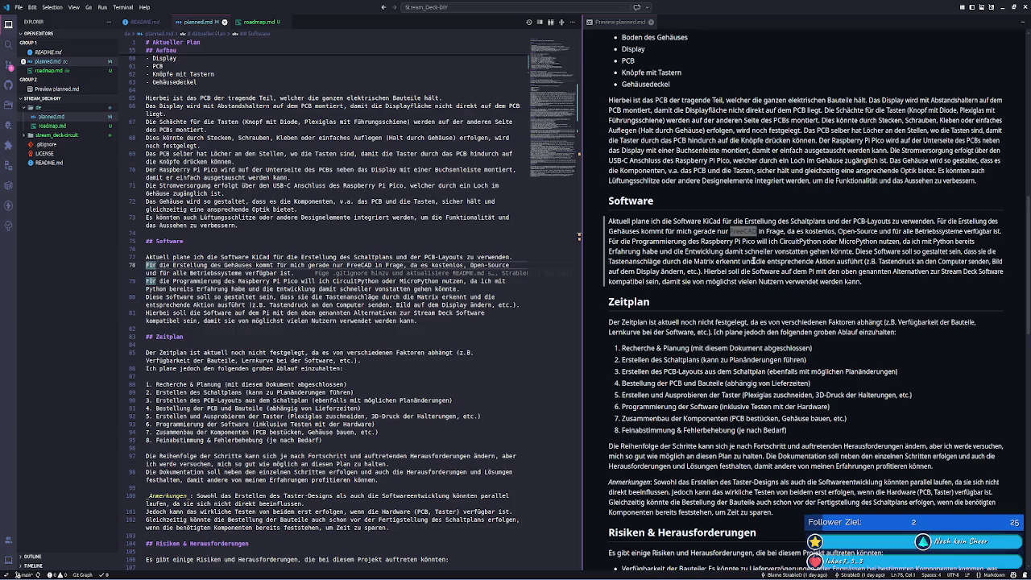
pyautogui.doubleClick(782, 242)
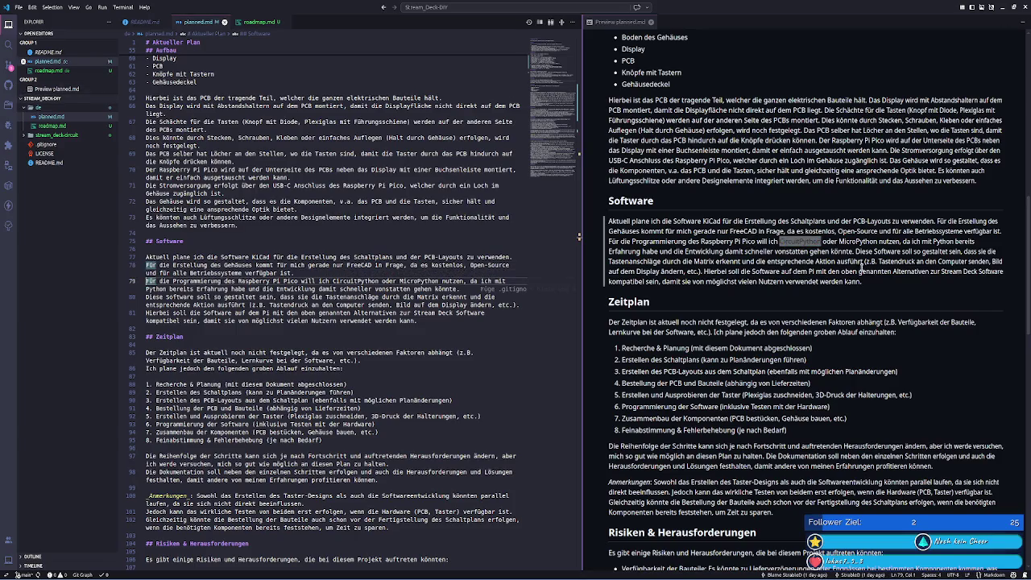
pyautogui.doubleClick(857, 241)
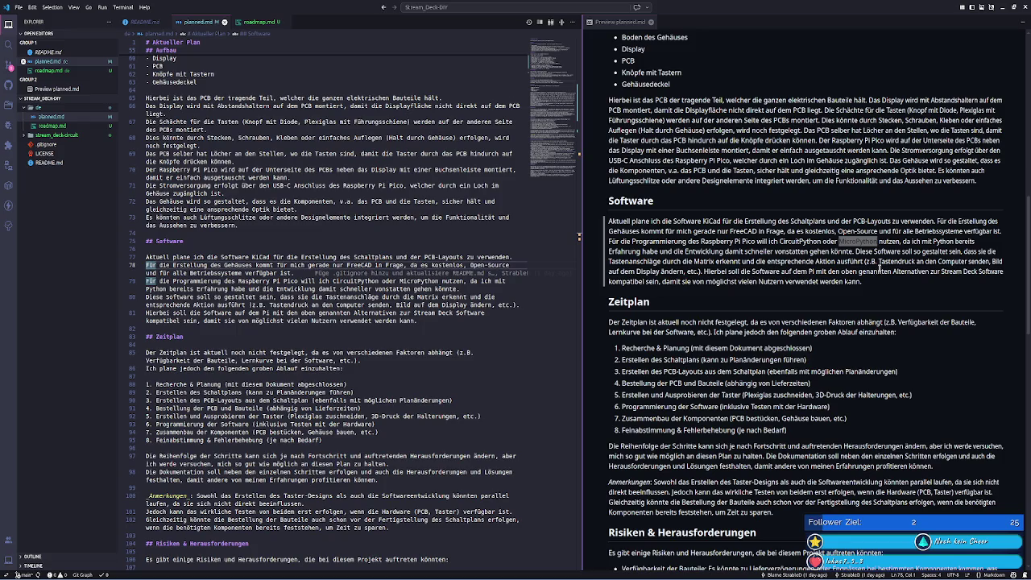
pyautogui.click(622, 347)
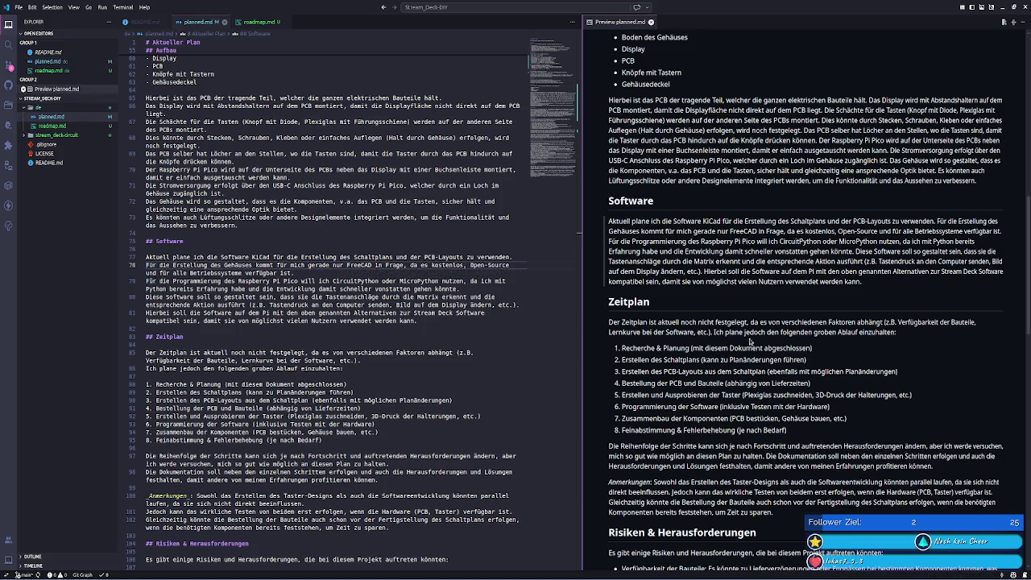
pyautogui.moveTo(622, 348)
pyautogui.mouseDown()
pyautogui.moveTo(812, 350)
pyautogui.moveTo(627, 356)
pyautogui.mouseUp()
pyautogui.click(670, 351)
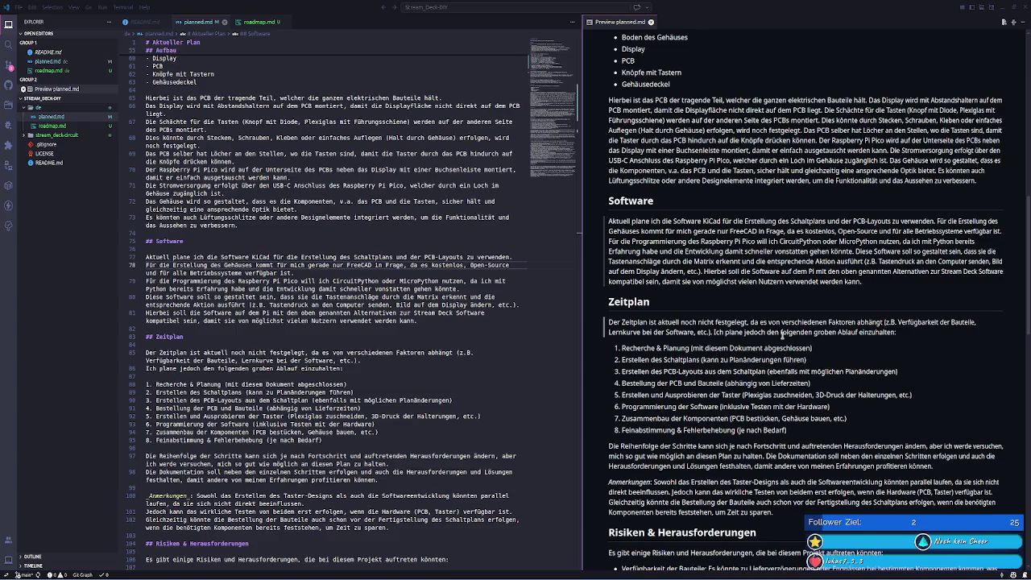
pyautogui.scroll(-1, 780, 334)
pyautogui.moveTo(659, 310)
pyautogui.mouseDown()
pyautogui.moveTo(730, 310)
pyautogui.moveTo(622, 310)
pyautogui.mouseUp()
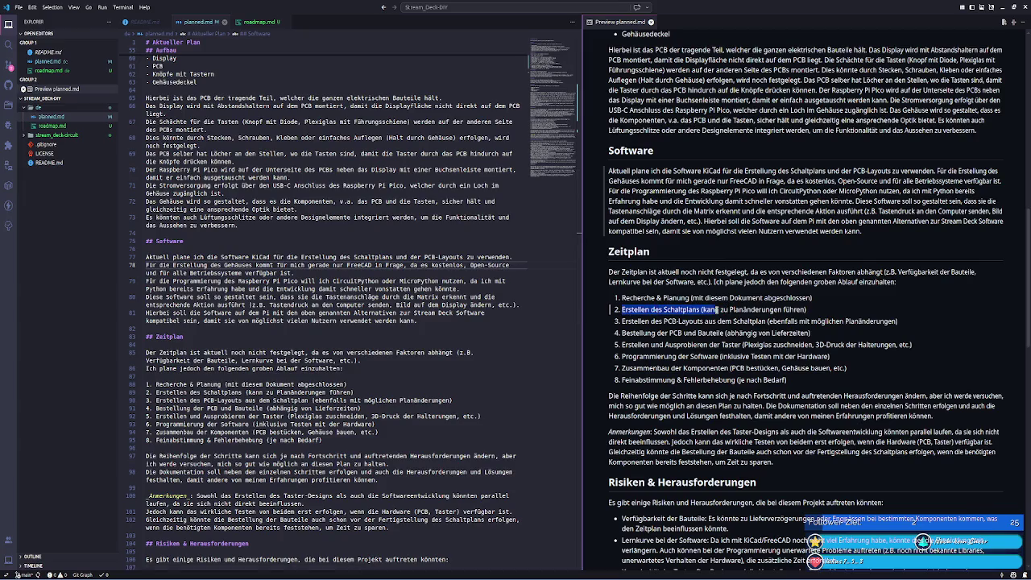
pyautogui.click(665, 321)
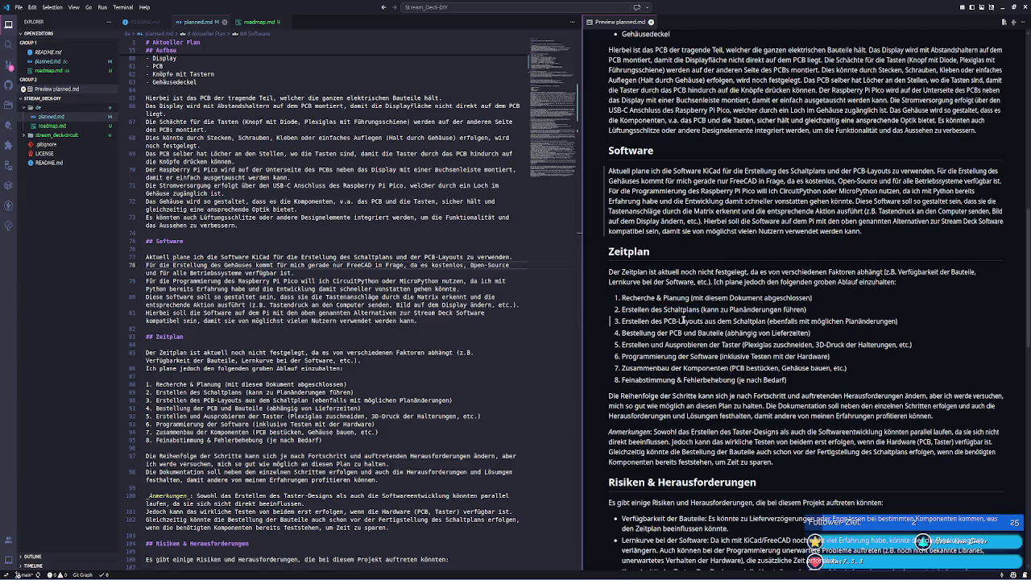
pyautogui.moveTo(622, 322); pyautogui.dragTo(709, 321)
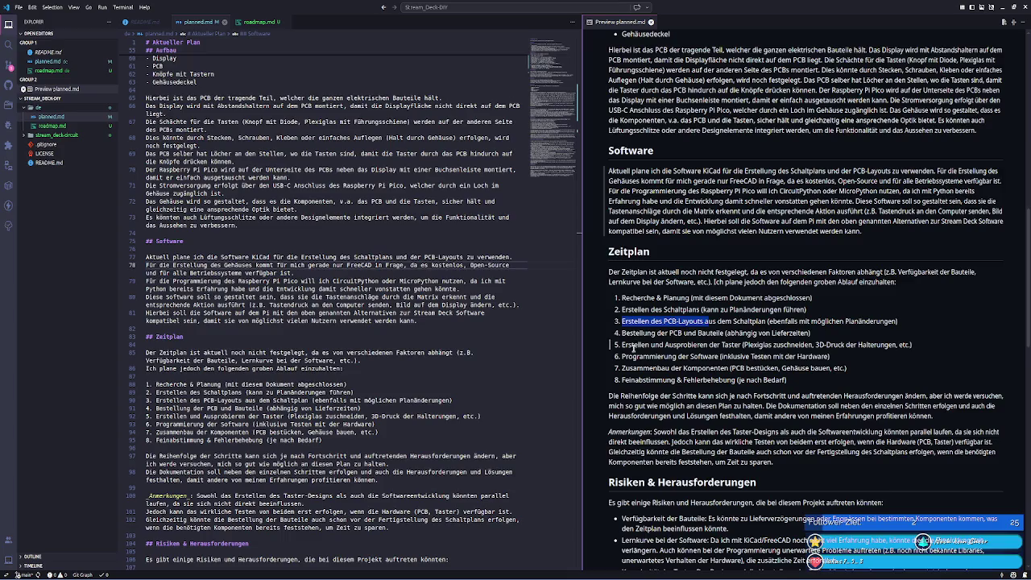
pyautogui.moveTo(621, 333)
pyautogui.mouseDown()
pyautogui.moveTo(795, 342)
pyautogui.moveTo(819, 333)
pyautogui.mouseUp()
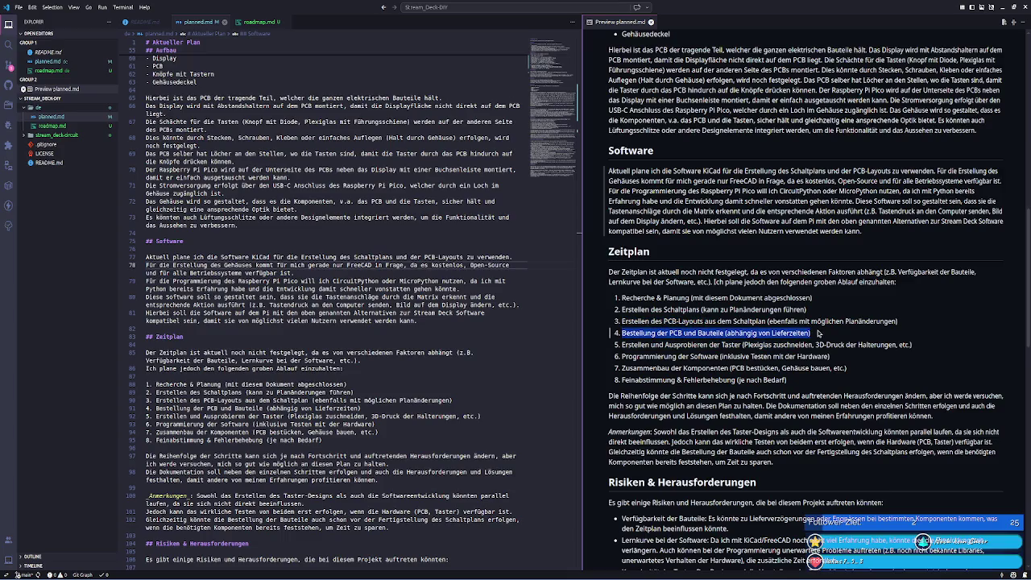
pyautogui.click(820, 333)
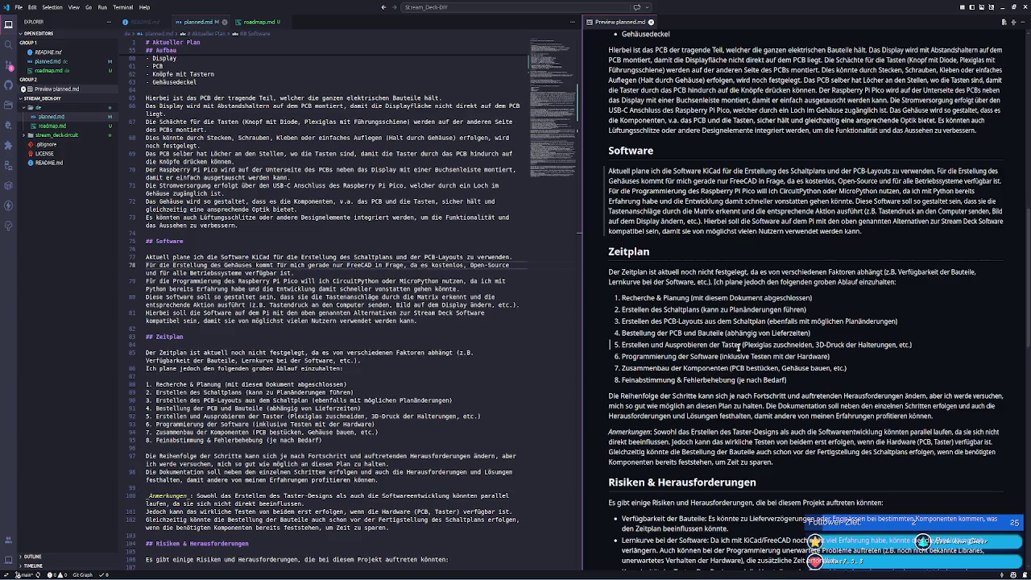
pyautogui.doubleClick(727, 344)
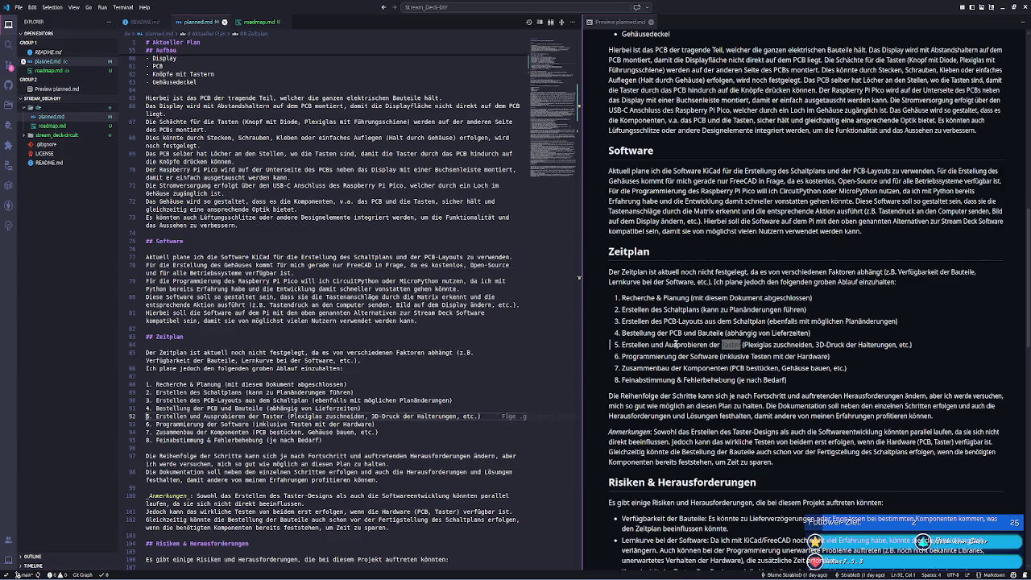
pyautogui.click(764, 345)
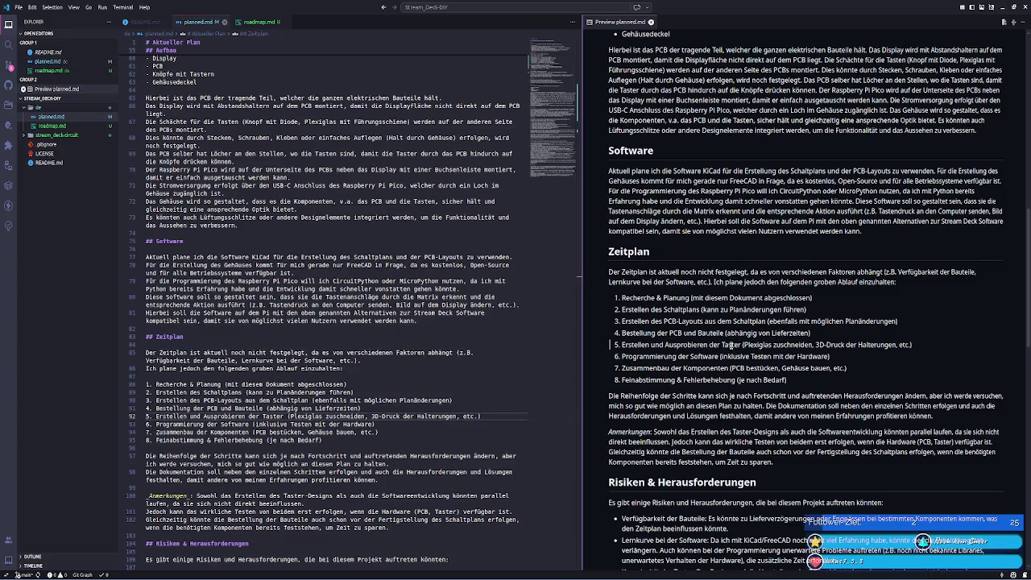
pyautogui.doubleClick(732, 345)
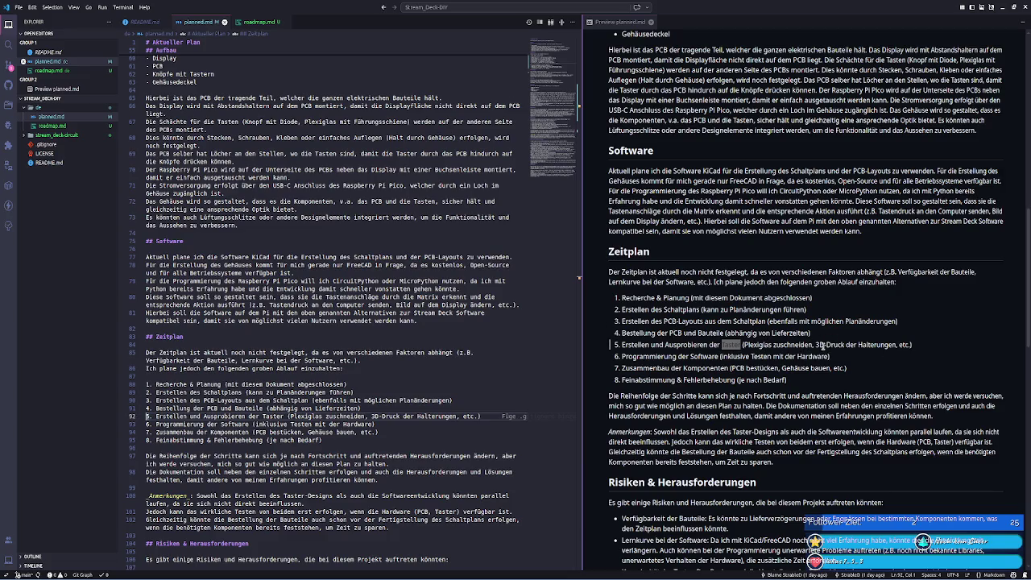
pyautogui.moveTo(816, 344); pyautogui.dragTo(896, 344)
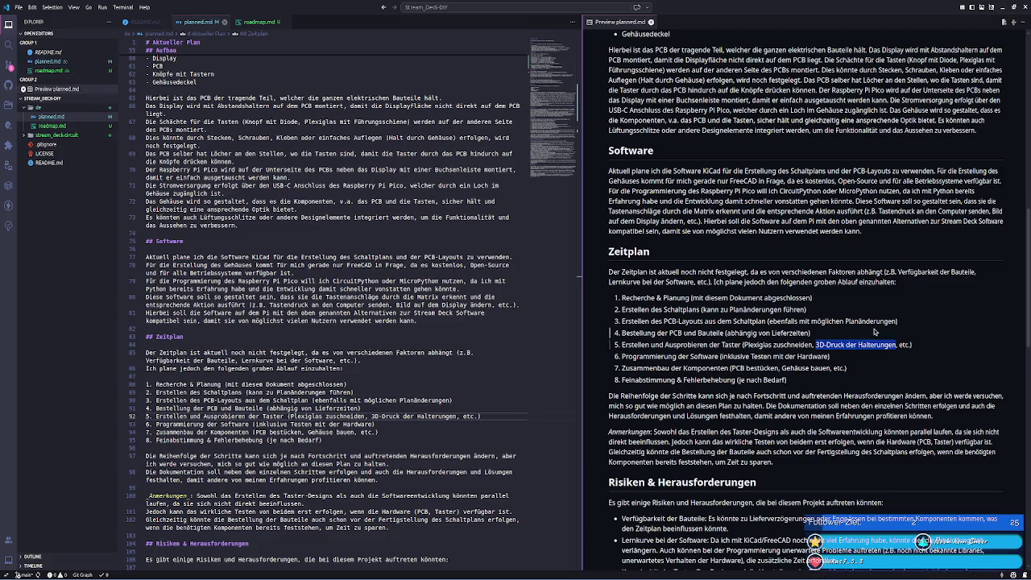
pyautogui.click(874, 331)
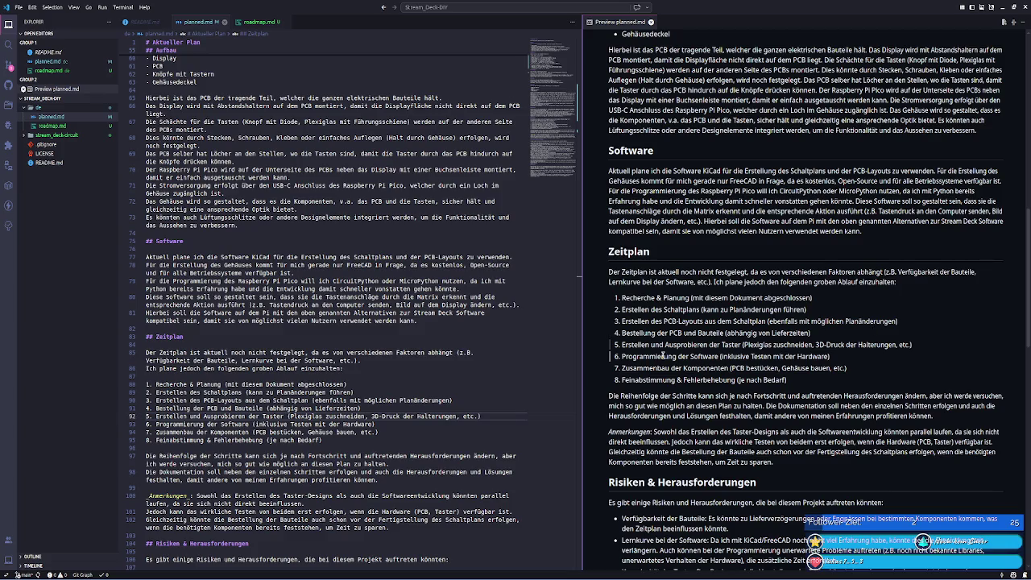
pyautogui.moveTo(622, 357); pyautogui.dragTo(847, 362)
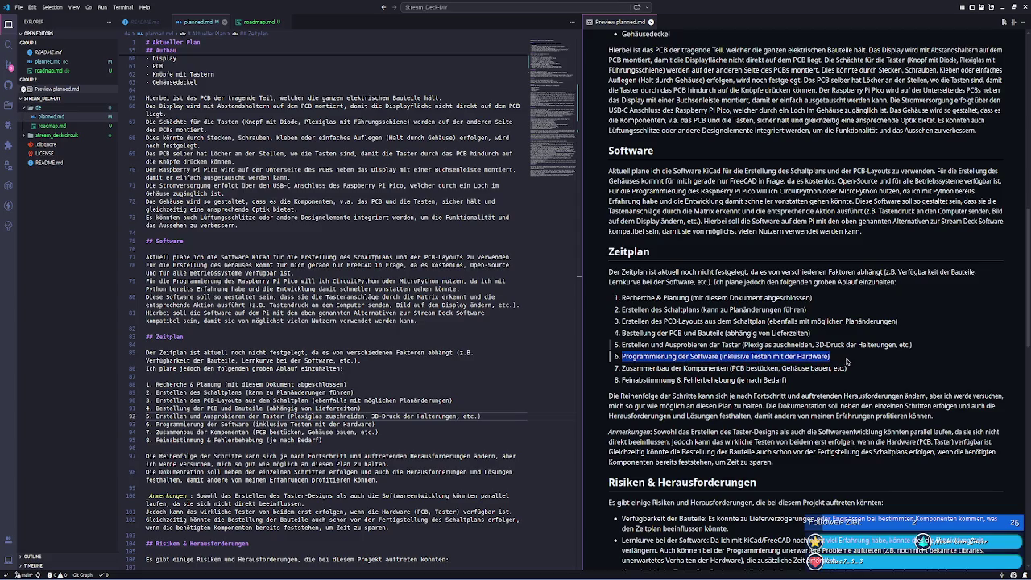
pyautogui.click(730, 357)
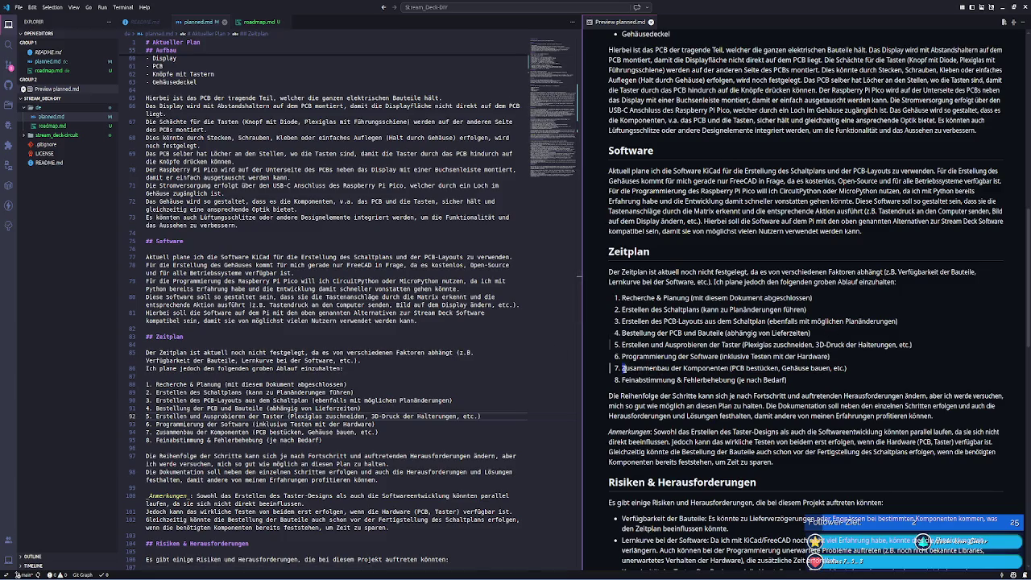
pyautogui.moveTo(625, 368); pyautogui.dragTo(755, 368)
pyautogui.click(719, 367)
pyautogui.doubleClick(739, 334)
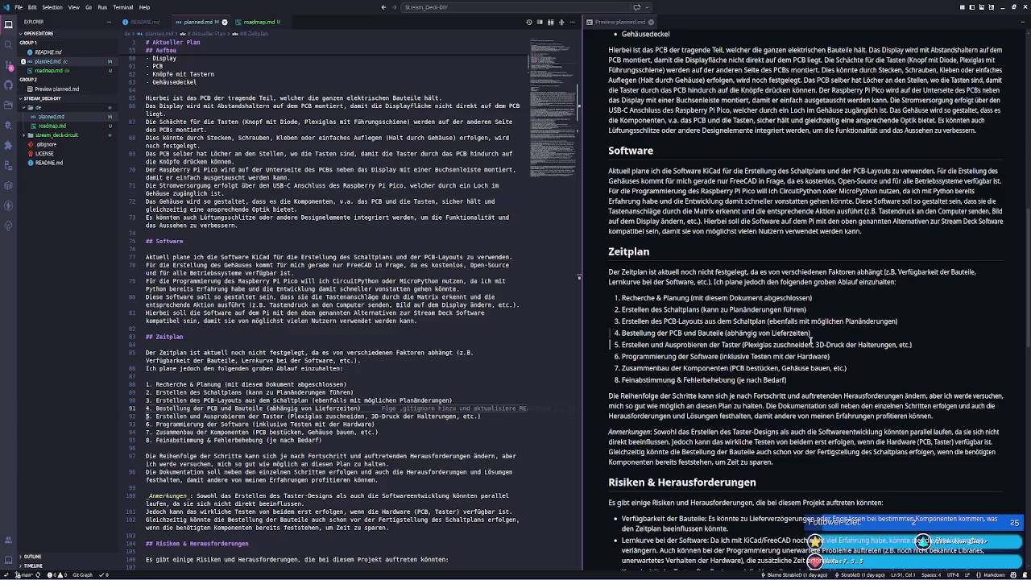
pyautogui.moveTo(912, 345); pyautogui.dragTo(634, 345)
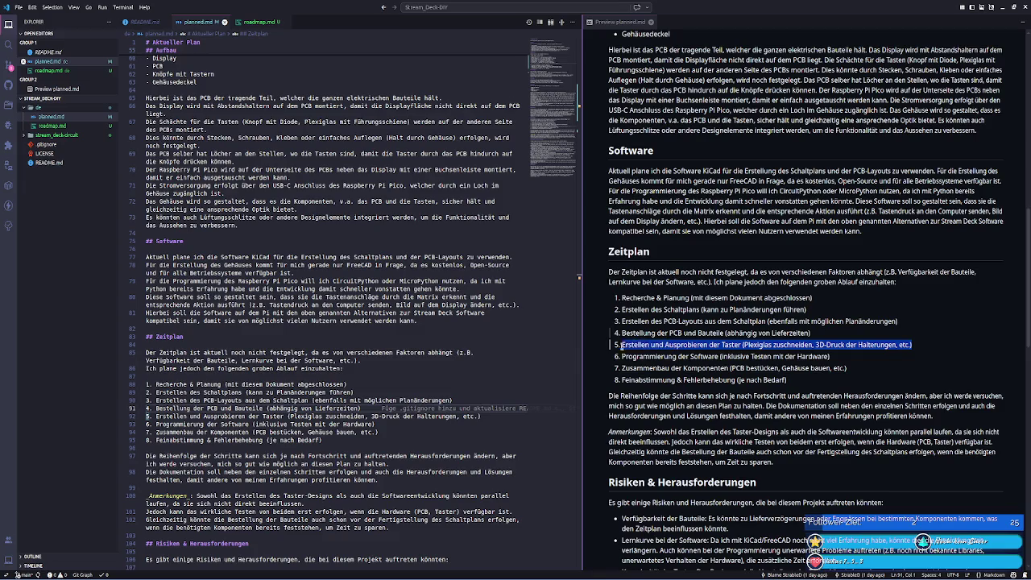
pyautogui.doubleClick(730, 344)
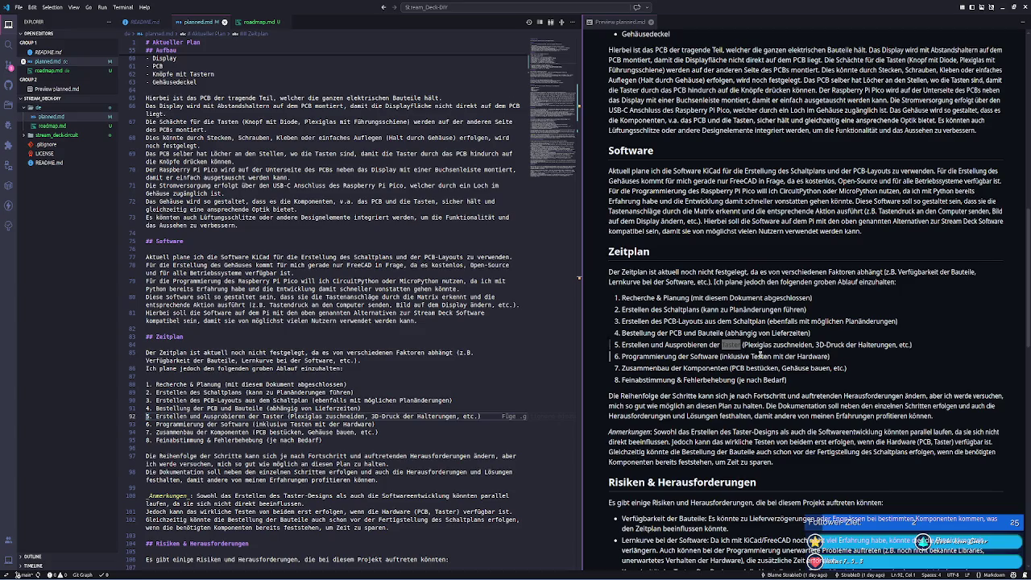
pyautogui.doubleClick(764, 356)
pyautogui.click(802, 365)
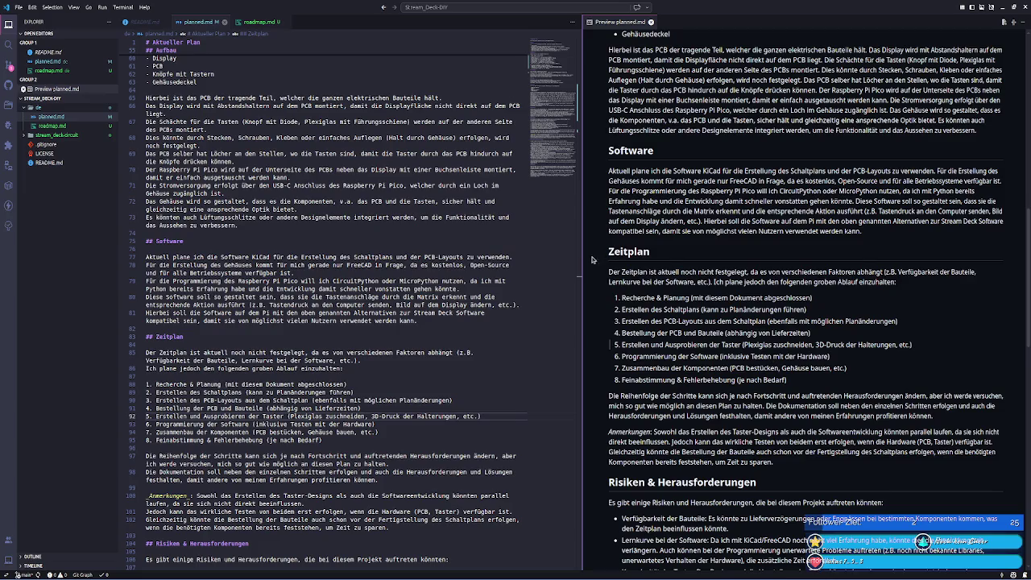
pyautogui.doubleClick(675, 333)
pyautogui.click(825, 319)
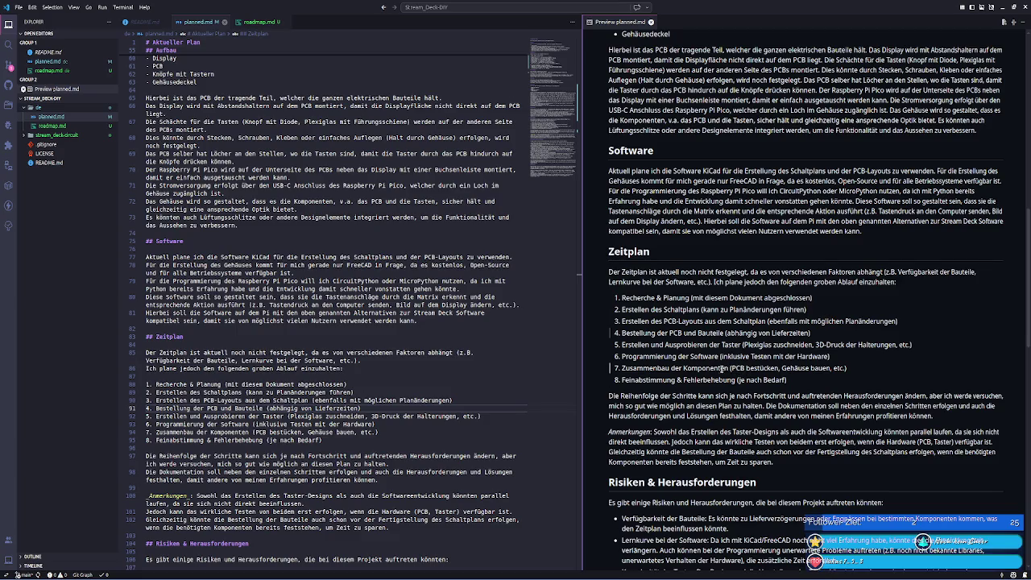
pyautogui.moveTo(623, 368); pyautogui.dragTo(808, 368)
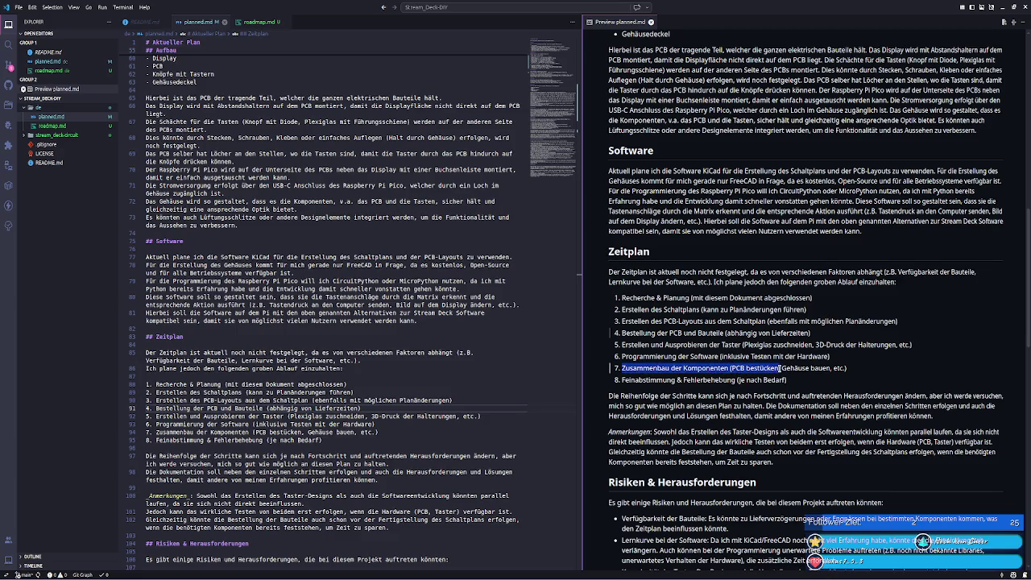
pyautogui.click(780, 368)
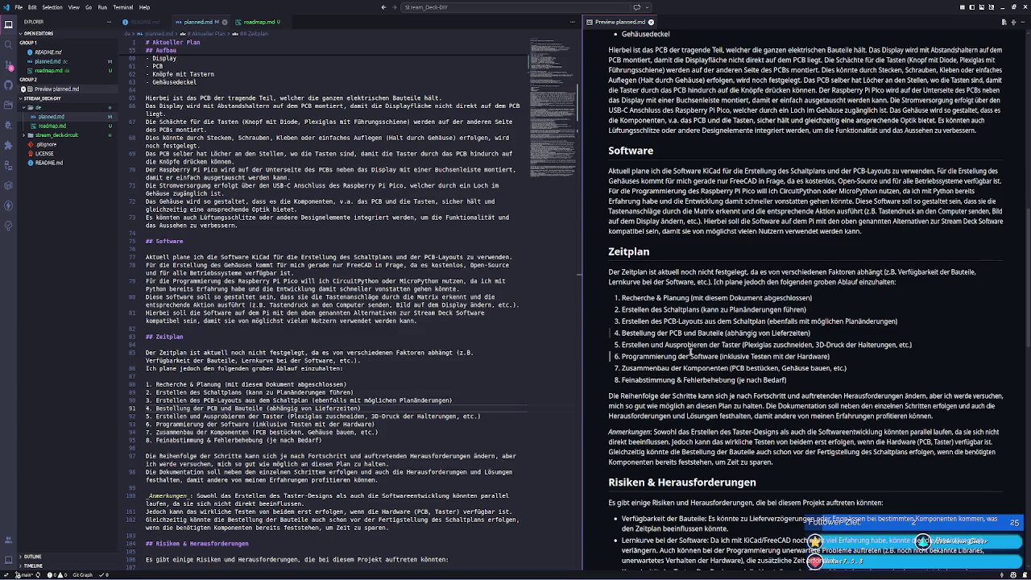
pyautogui.moveTo(621, 344); pyautogui.dragTo(910, 345)
pyautogui.moveTo(847, 368); pyautogui.dragTo(600, 370)
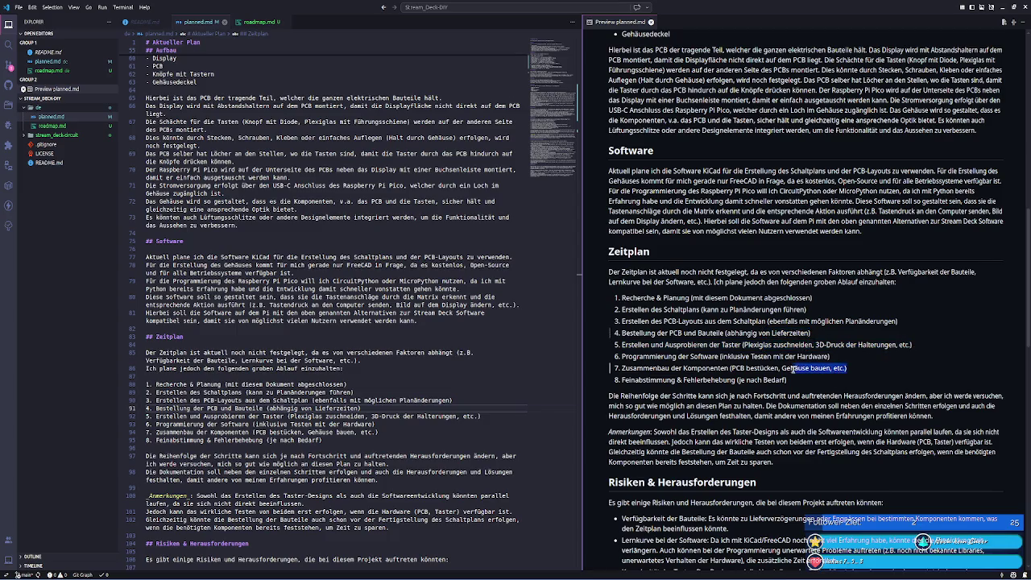
pyautogui.click(771, 368)
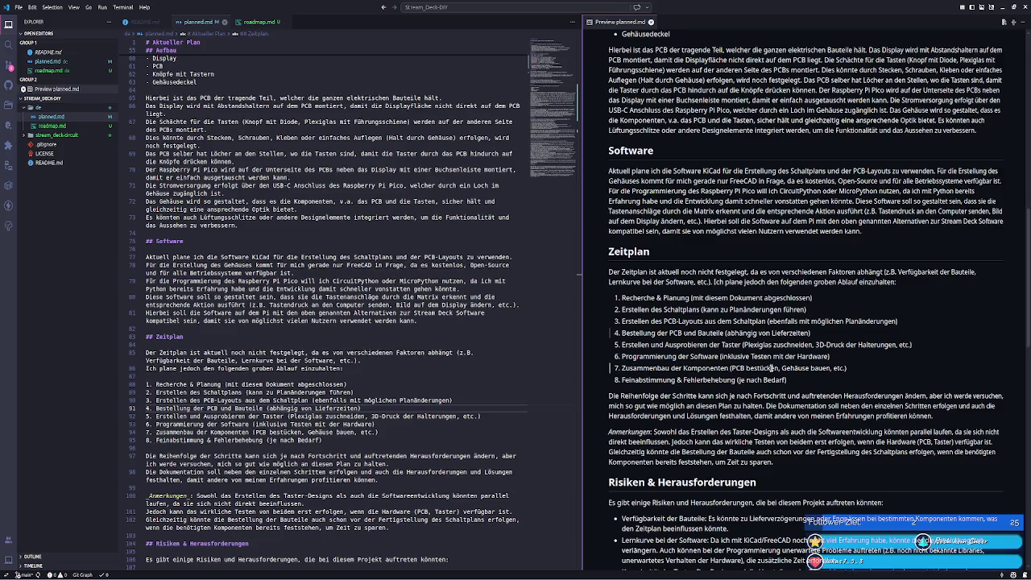
pyautogui.moveTo(621, 379); pyautogui.dragTo(793, 388)
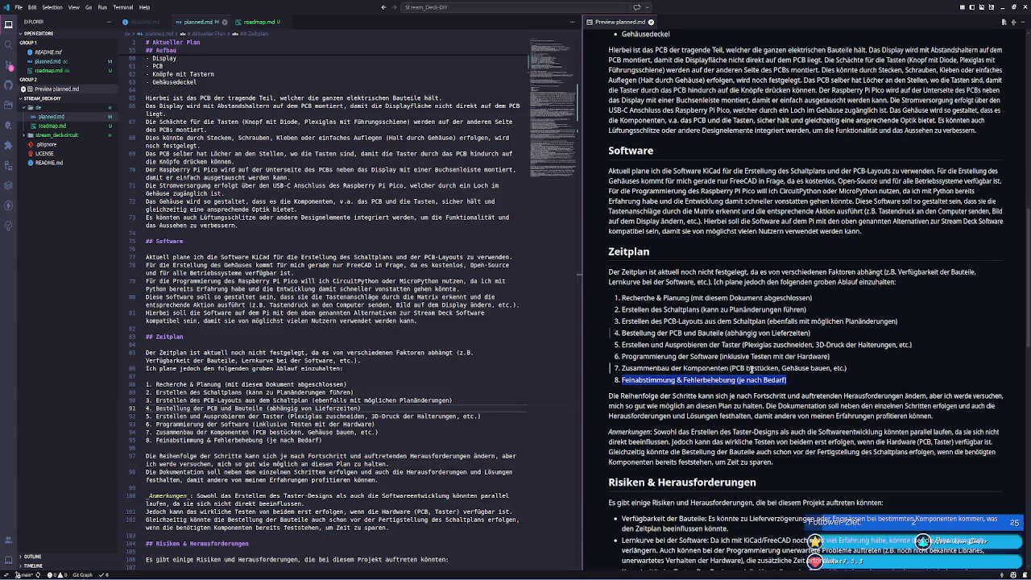
pyautogui.scroll(-1, 751, 370)
pyautogui.scroll(-1, 752, 370)
pyautogui.scroll(-1, 751, 370)
pyautogui.scroll(-2, 752, 369)
pyautogui.scroll(-1, 752, 370)
pyautogui.scroll(-1, 751, 370)
pyautogui.scroll(-3, 752, 370)
pyautogui.scroll(1, 751, 370)
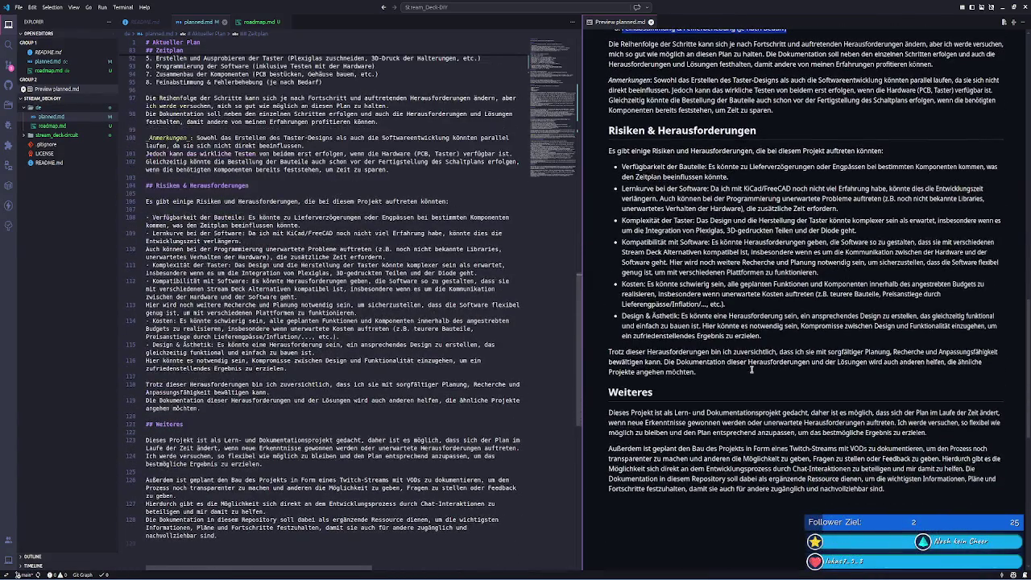
pyautogui.moveTo(736, 372); pyautogui.dragTo(662, 276)
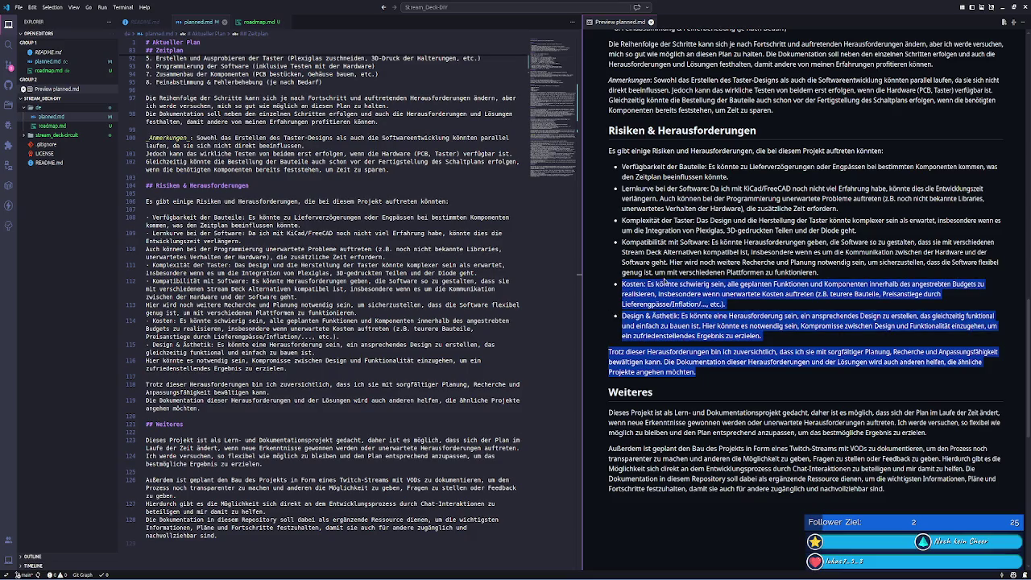
pyautogui.click(662, 278)
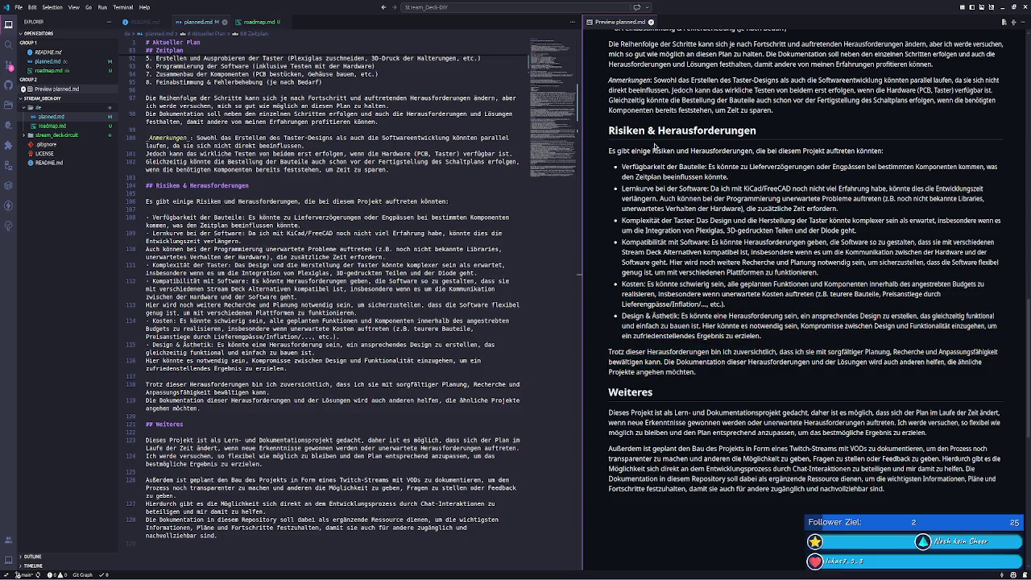
pyautogui.moveTo(764, 337)
pyautogui.mouseDown()
pyautogui.moveTo(685, 300)
pyautogui.moveTo(624, 167)
pyautogui.mouseUp()
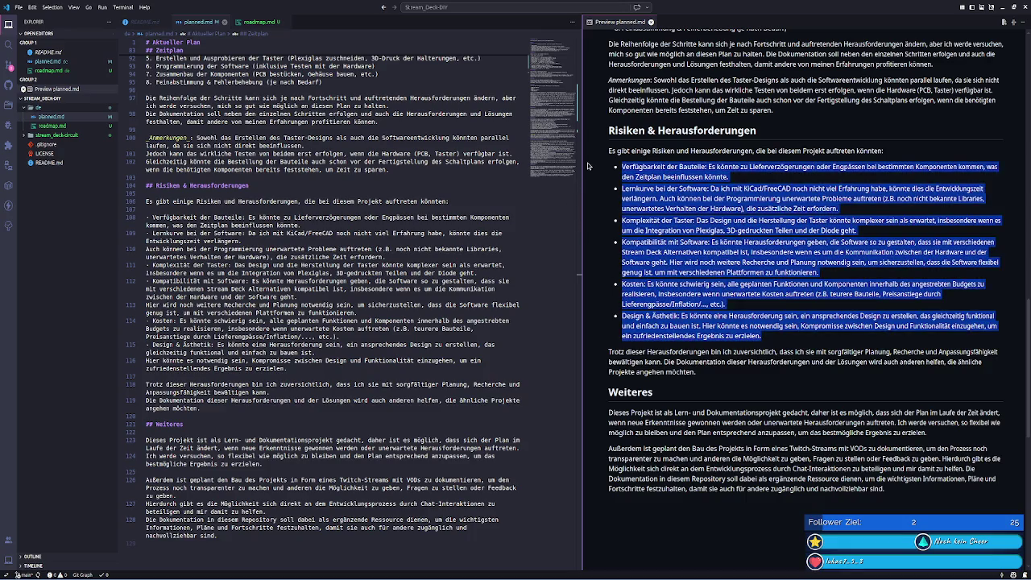
pyautogui.click(789, 259)
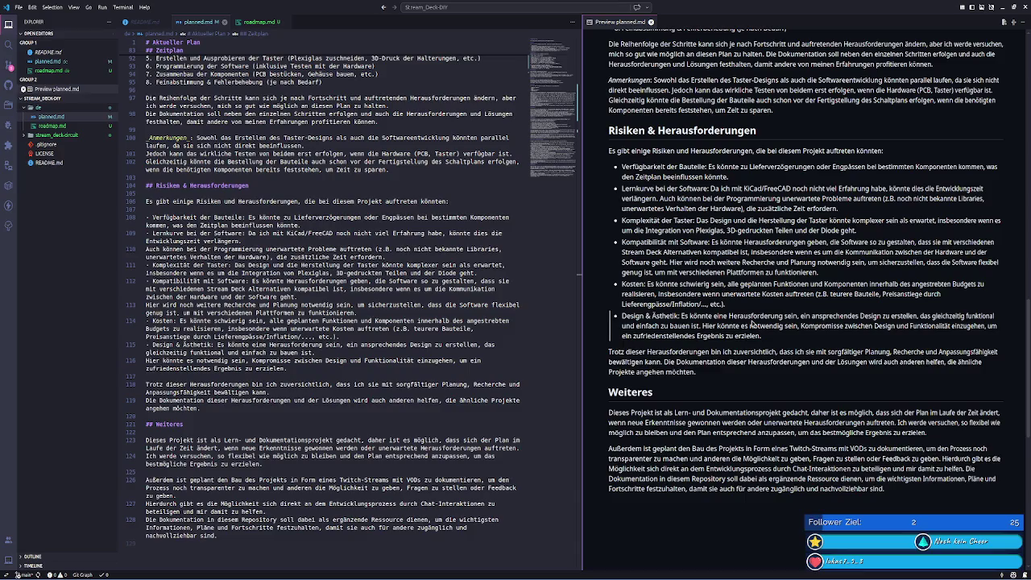
pyautogui.moveTo(927, 496); pyautogui.dragTo(611, 446)
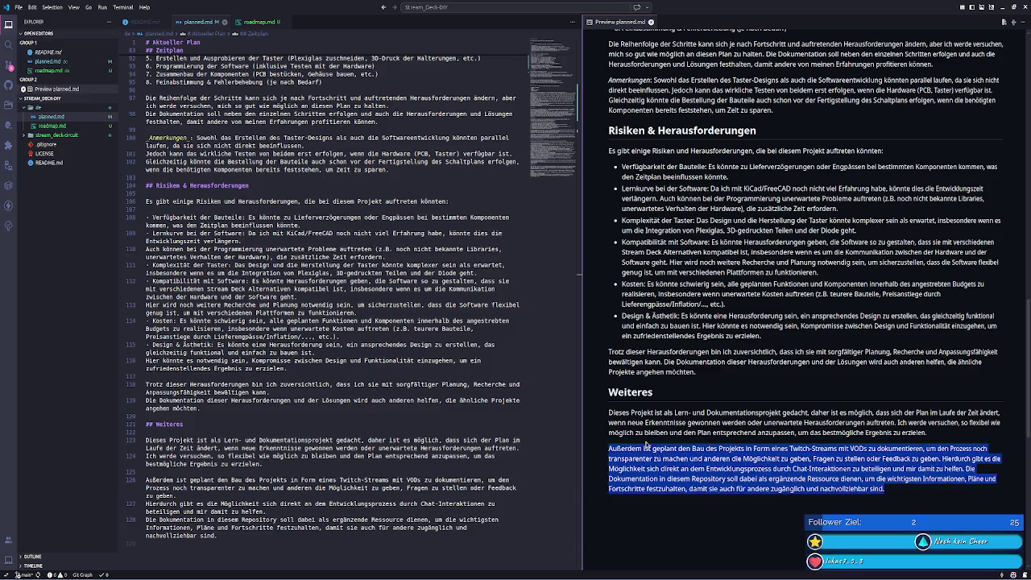
pyautogui.click(719, 451)
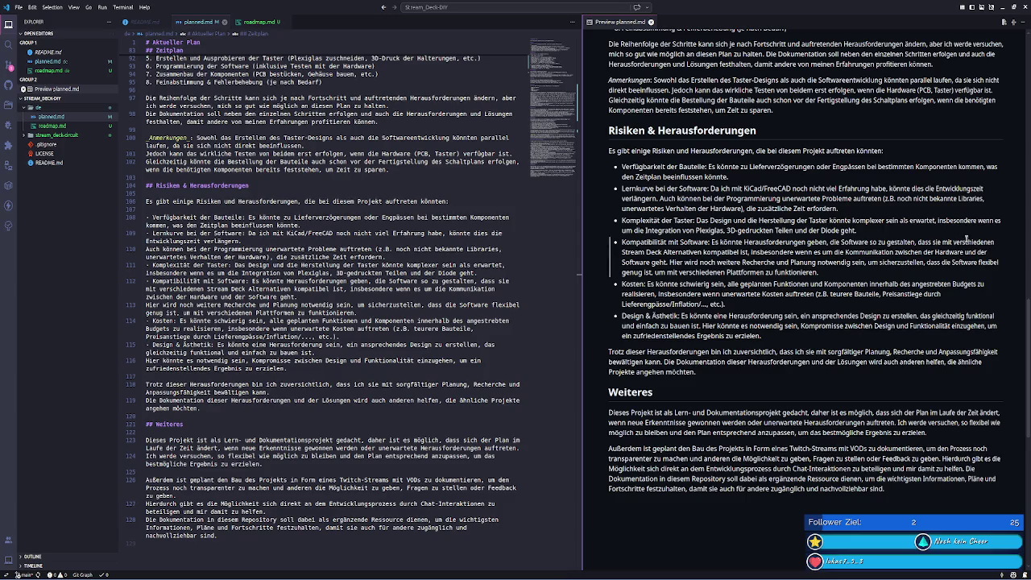
pyautogui.scroll(10, 710, 216)
# - Scroll planned.md back to the top and switch to the empty roadmap.md tab
pyautogui.scroll(5, 711, 216)
pyautogui.scroll(3, 712, 216)
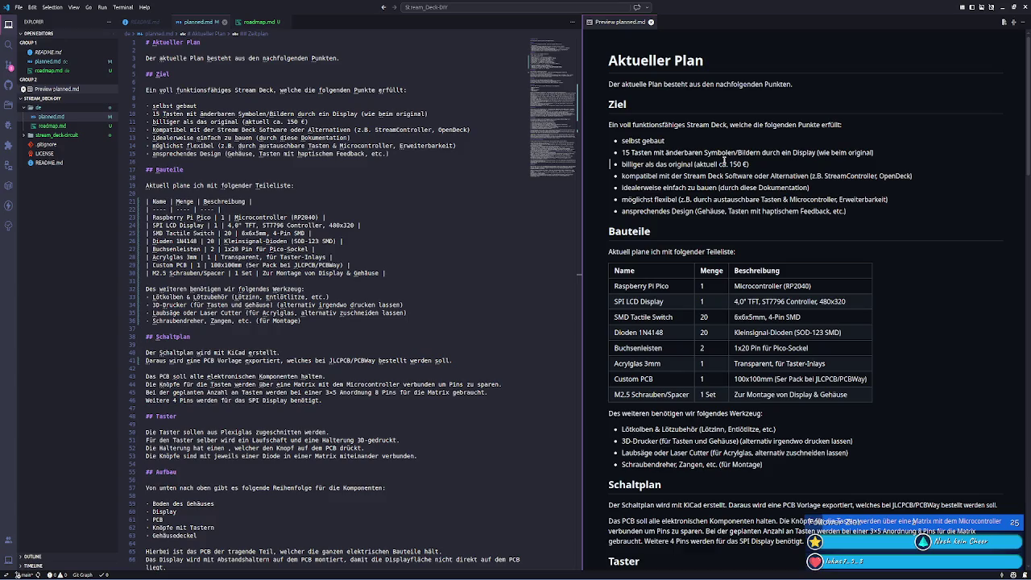
pyautogui.click(260, 22)
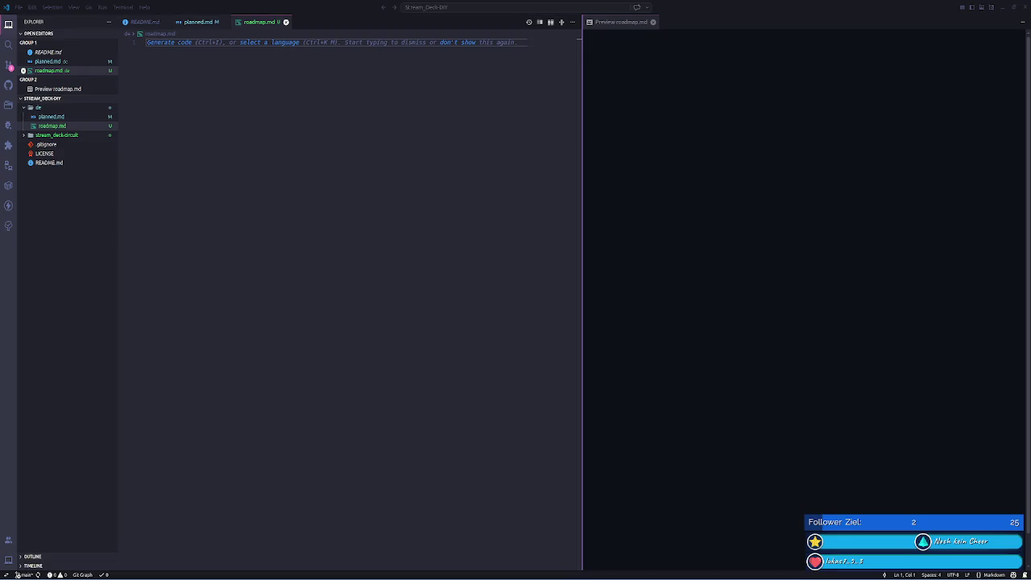
# - Start roadmap.md with a '# Roadmap' title, a 'Phase 1: Planung' heading and a Schritt 1.1 bullet
pyautogui.click(207, 213)
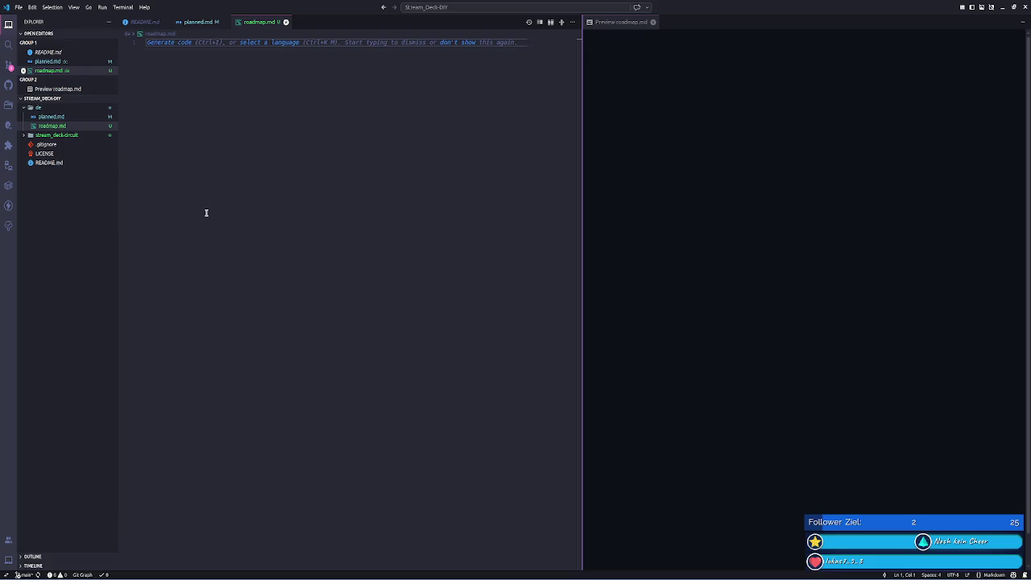
pyautogui.write('# ')
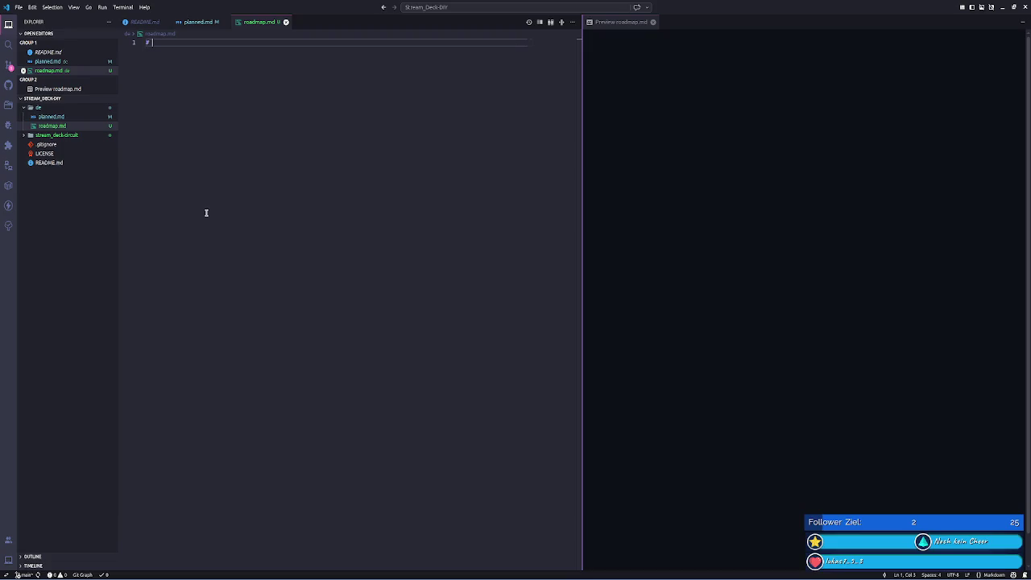
pyautogui.write('Roadmap')
pyautogui.press('Return')
pyautogui.press('Return')
pyautogui.write('## ')
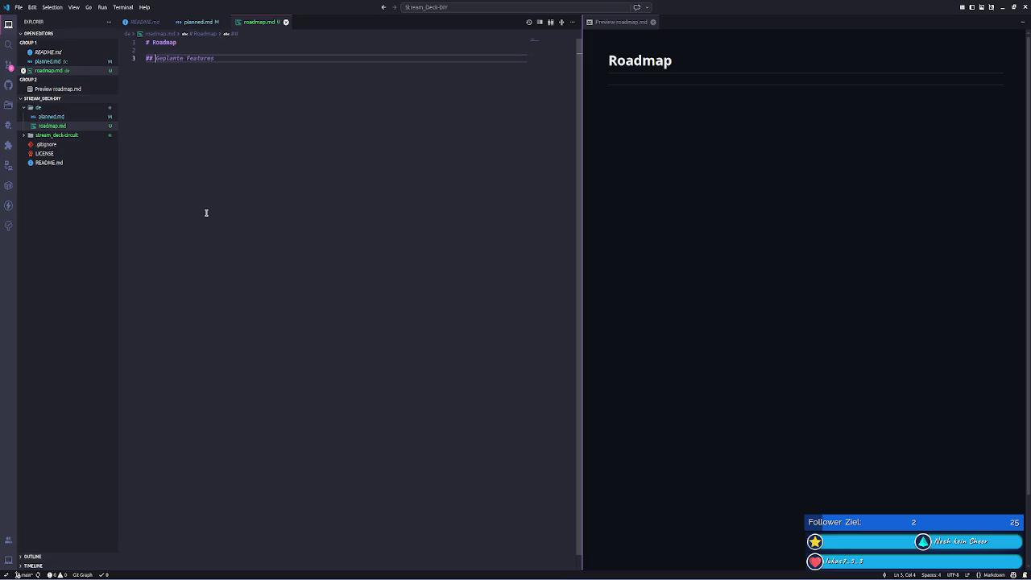
pyautogui.write('Phase')
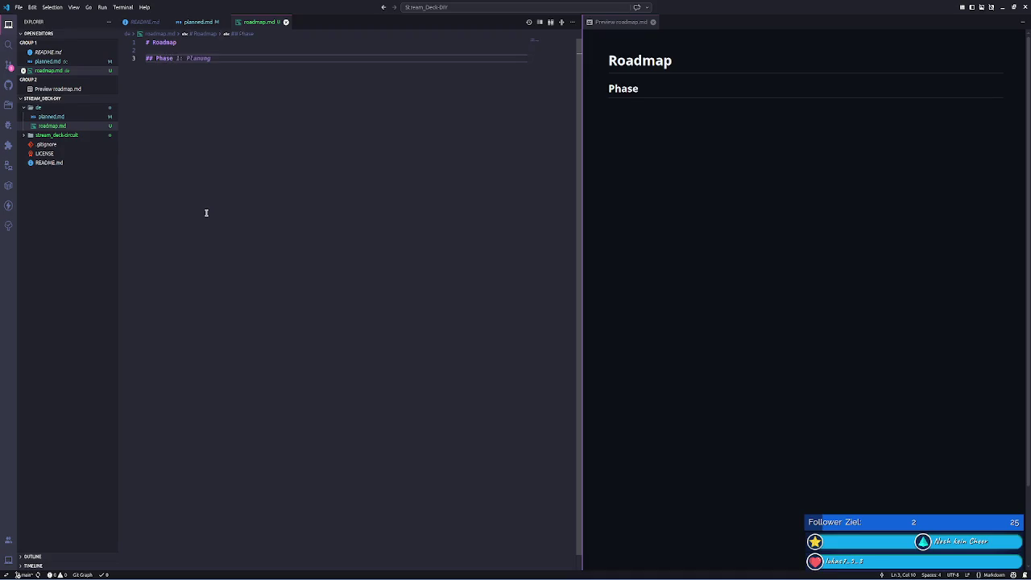
pyautogui.press('Tab')
pyautogui.press('Return')
pyautogui.press('Return')
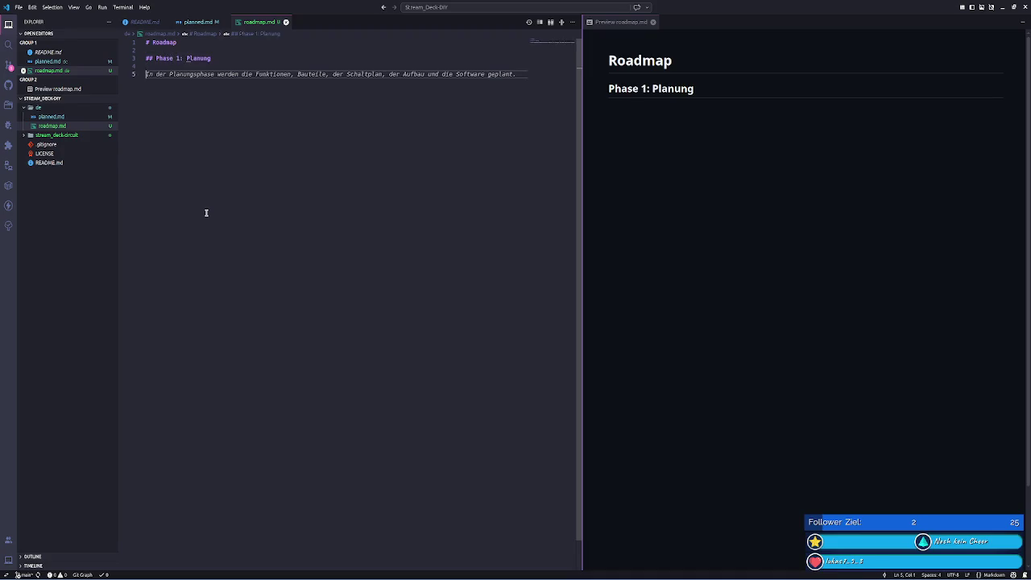
pyautogui.write('- **')
pyautogui.press('BackSpace')
pyautogui.press('BackSpace')
pyautogui.write('**Sch')
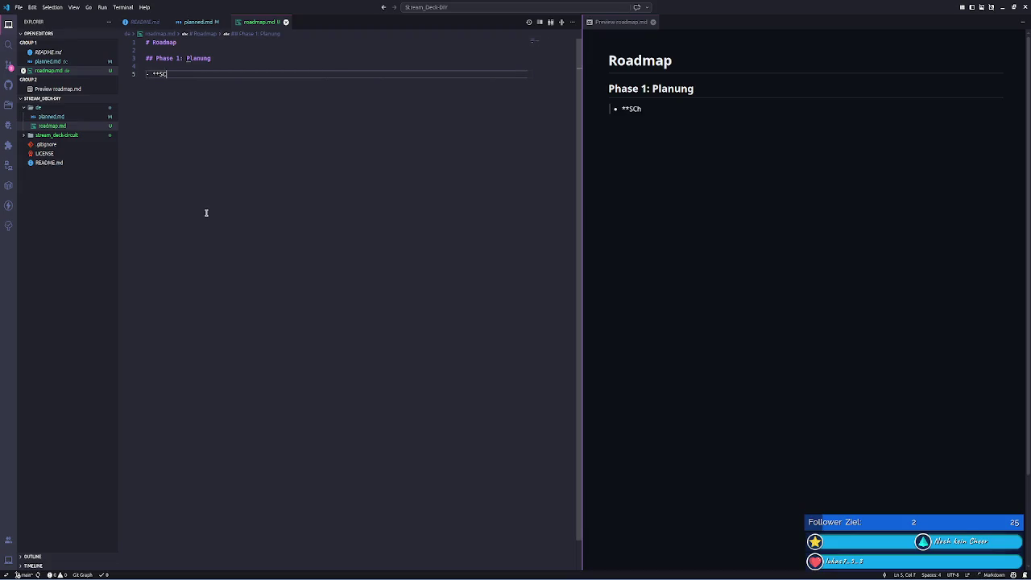
pyautogui.write('ritt')
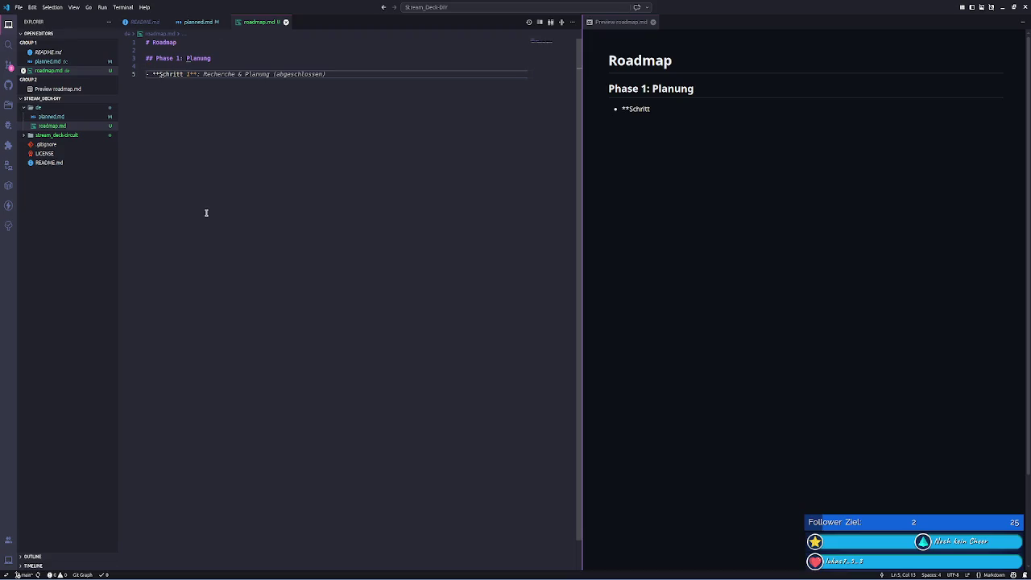
pyautogui.write(' 1.1**:')
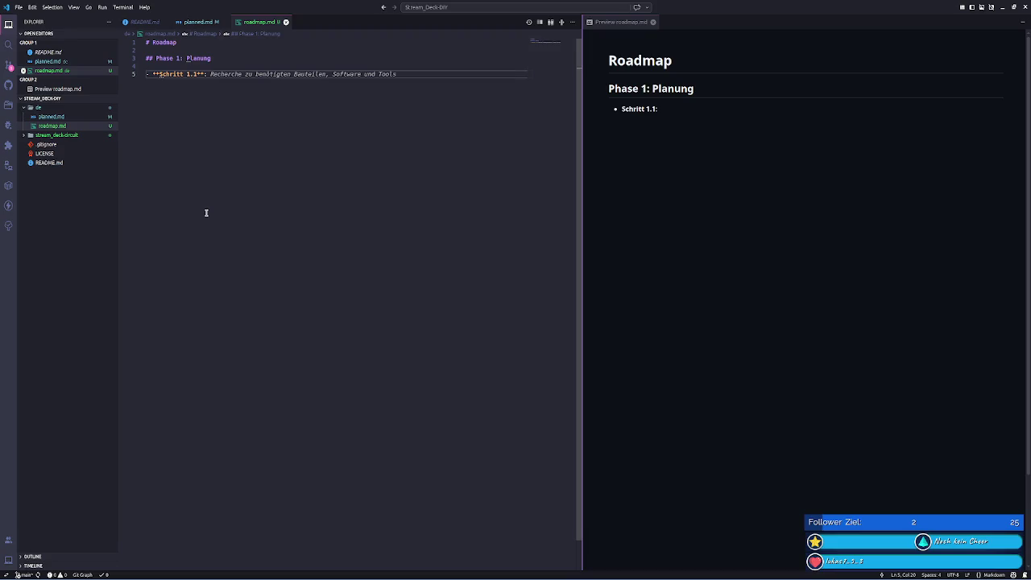
# - Complete step 1.1 from the 'Recherche zu' suggestion and add step 1.2, discarding step 1.3
pyautogui.write('Recherche zu')
pyautogui.press('Tab')
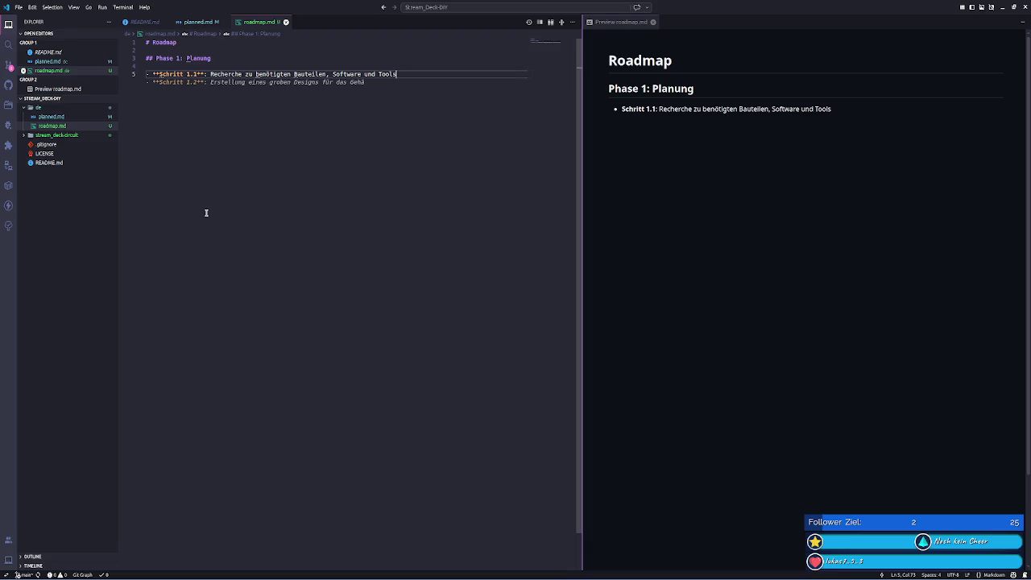
pyautogui.press('Tab')
pyautogui.press('Tab')
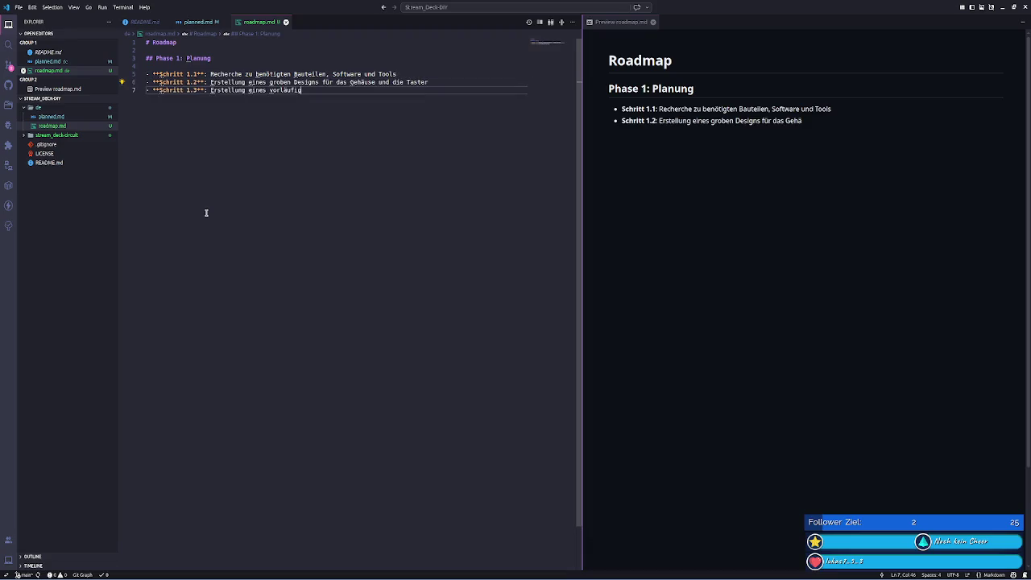
pyautogui.hotkey('ctrl', 'z')
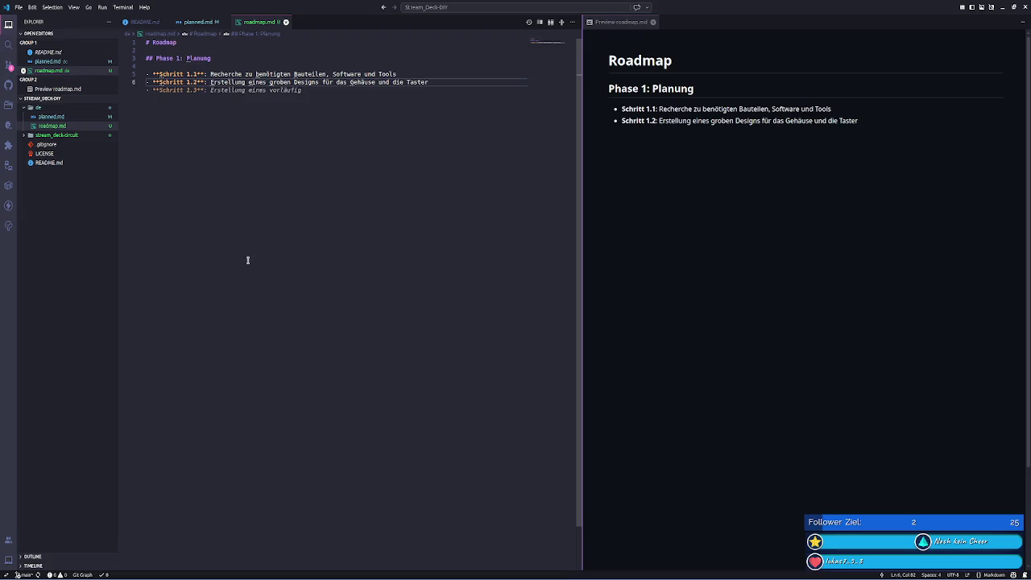
# - Reword step 1.2 to 'Erstellung eines groben Schaltplans und das Design der Tasten', then switch back to planned.md
pyautogui.click(312, 82)
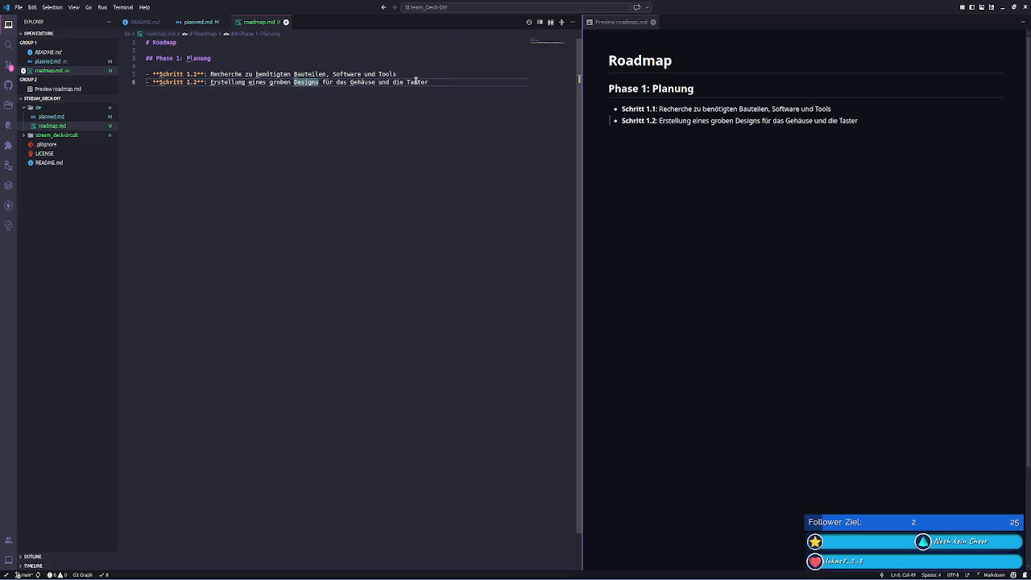
pyautogui.click(292, 82)
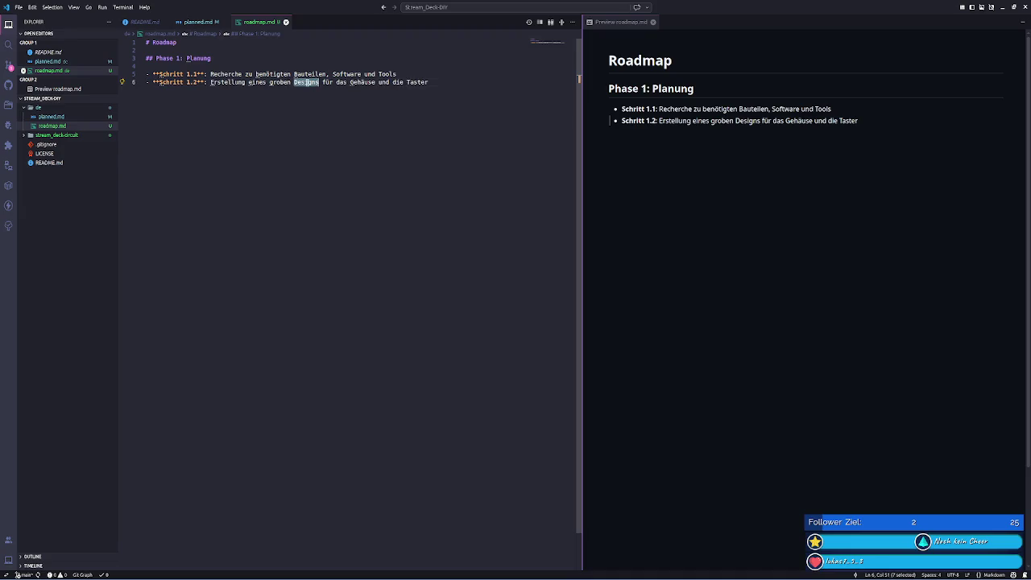
pyautogui.doubleClick(307, 82)
pyautogui.press('BackSpace')
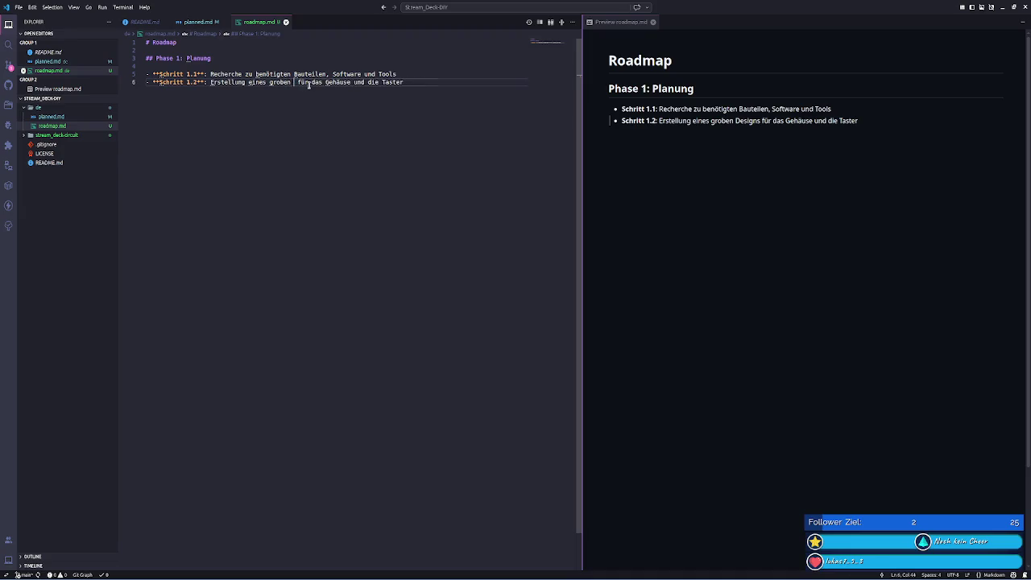
pyautogui.write('Schalt')
pyautogui.press('Tab')
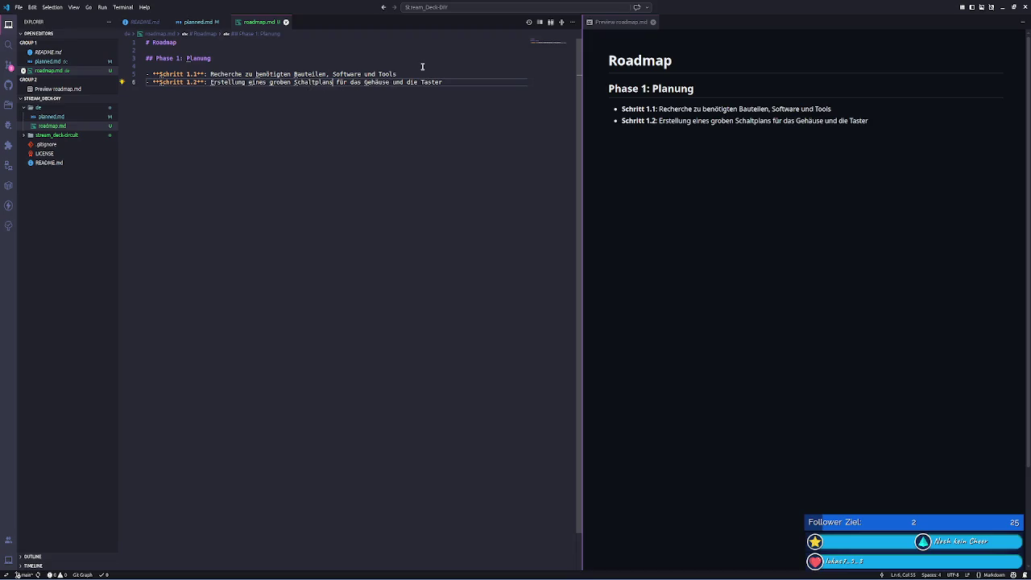
pyautogui.hotkey('ctrl', 'Delete')
pyautogui.hotkey('ctrl', 'Delete')
pyautogui.hotkey('ctrl', 'Delete')
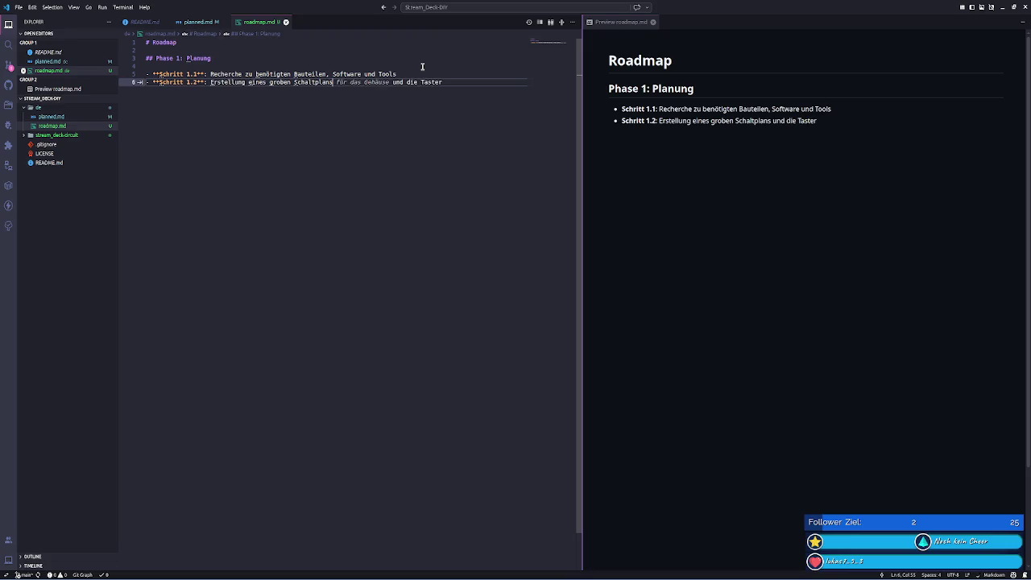
pyautogui.press('Right')
pyautogui.press('Right')
pyautogui.press('Right')
pyautogui.write('das De')
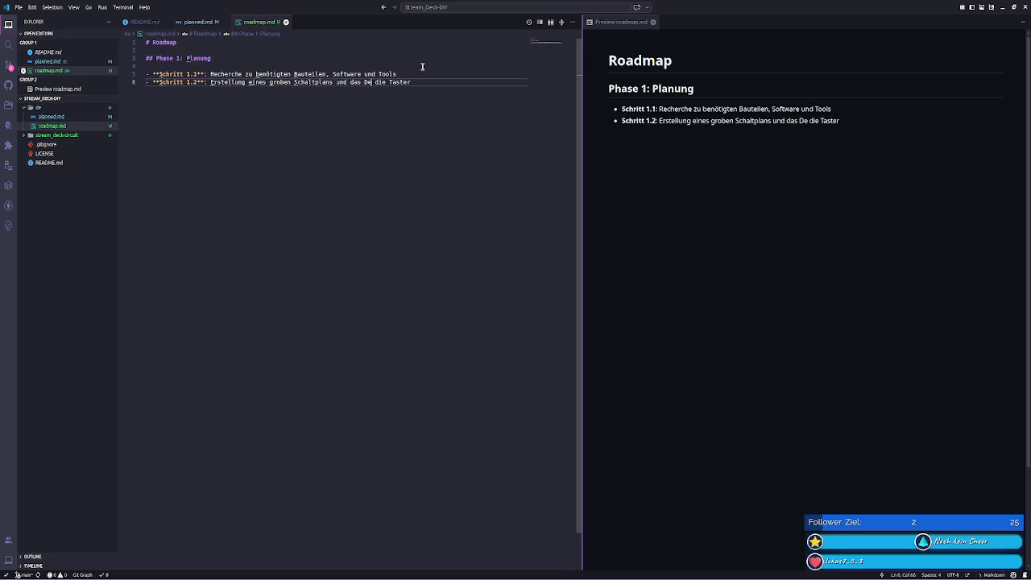
pyautogui.write('si')
pyautogui.press('Tab')
pyautogui.click(432, 81)
pyautogui.press('BackSpace')
pyautogui.write('n')
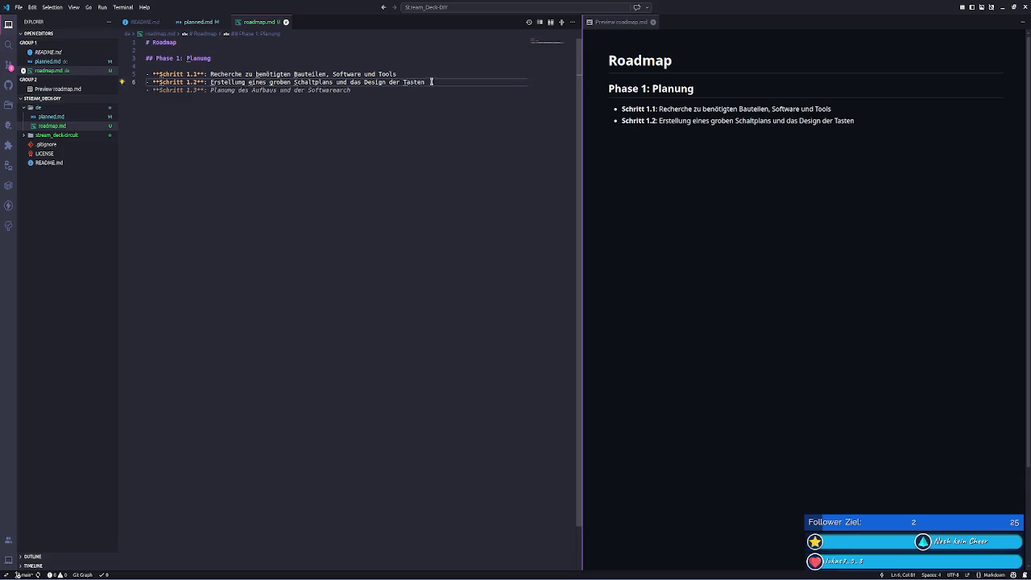
pyautogui.hotkey('ctrl', 'Tab')
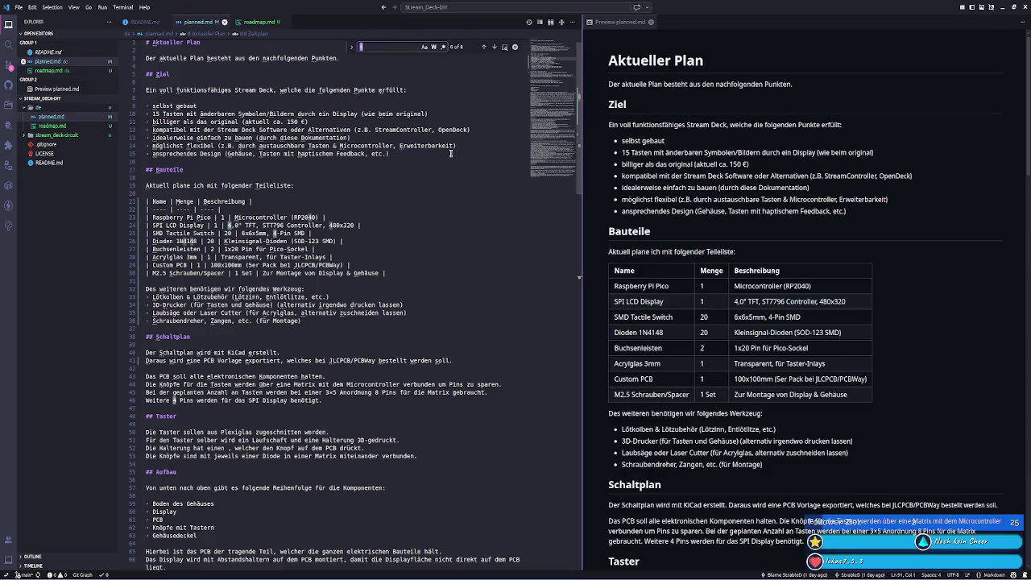
# - Find Taster in planned.md and replace the first matches with Tasten
pyautogui.write('Taster')
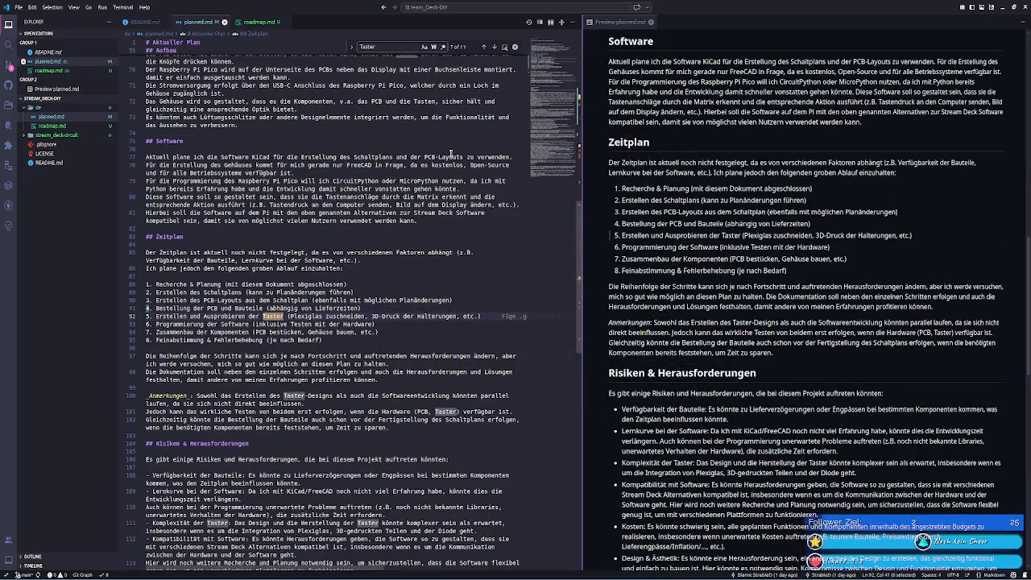
pyautogui.click(352, 50)
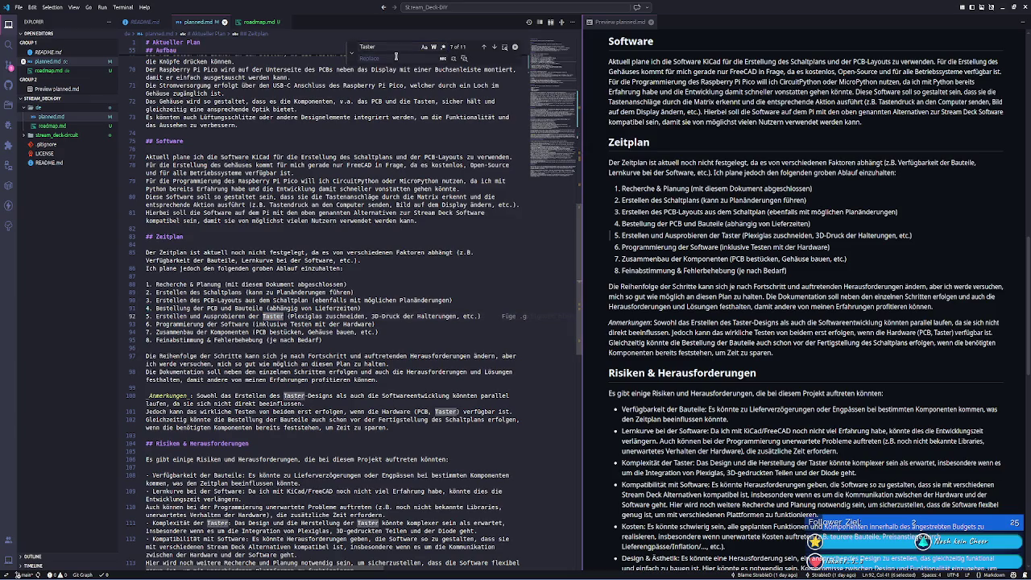
pyautogui.write('Tasten')
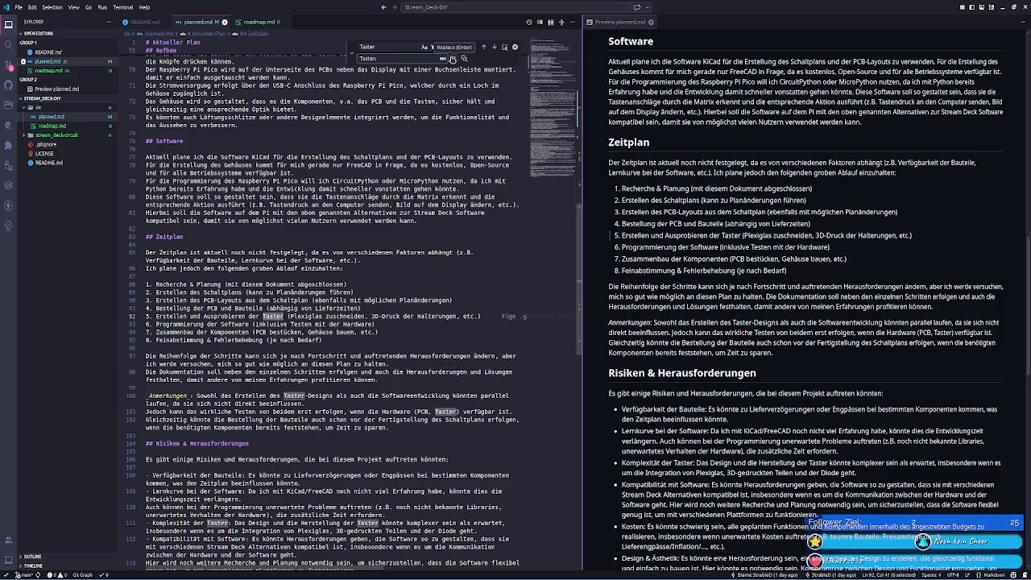
pyautogui.click(453, 59)
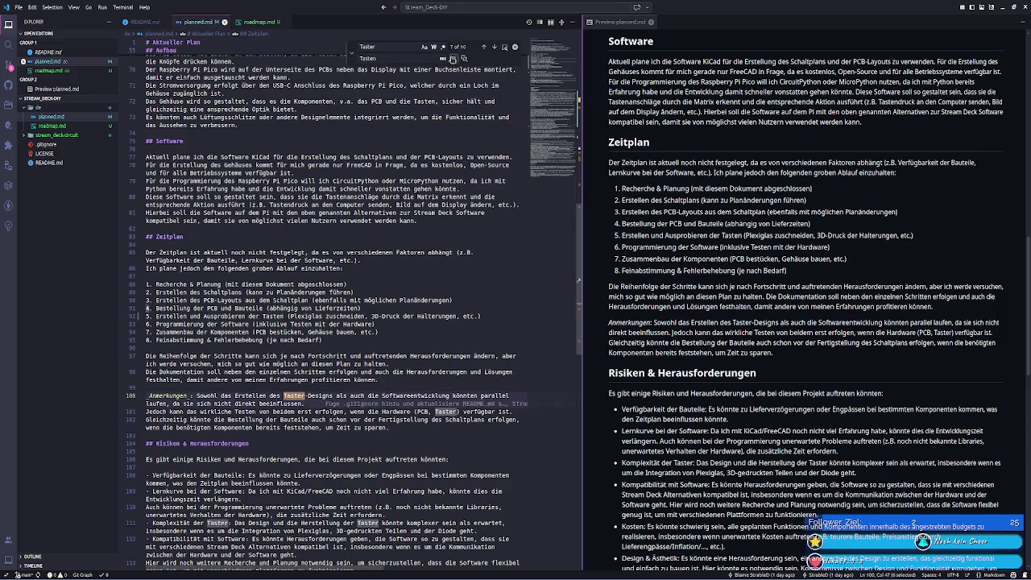
pyautogui.click(453, 58)
pyautogui.click(453, 59)
pyautogui.click(452, 58)
pyautogui.click(453, 59)
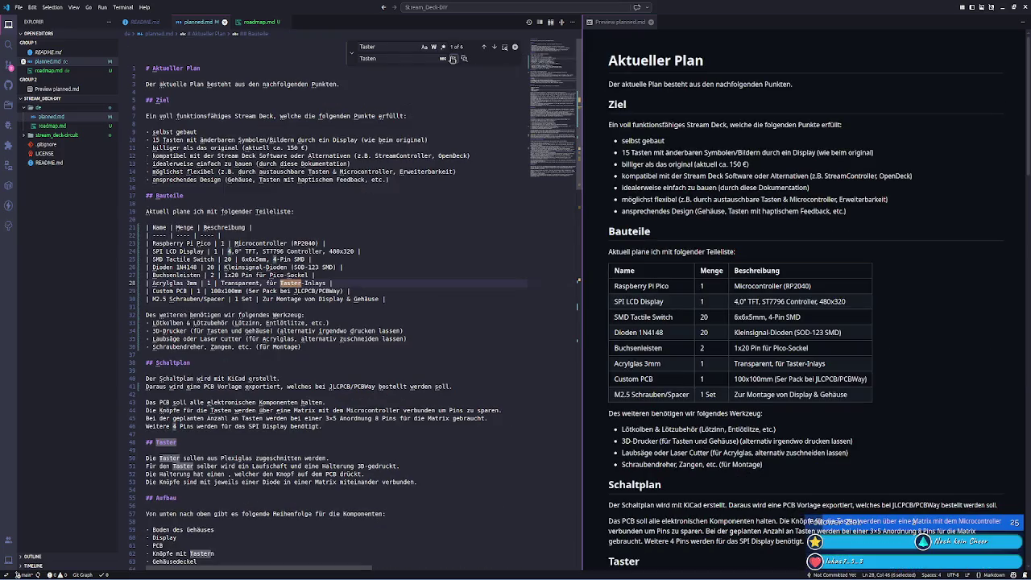
# - Replace the remaining Taster matches on lines 28–69, fixing a Tastenn typo, then return to roadmap.md
pyautogui.click(453, 58)
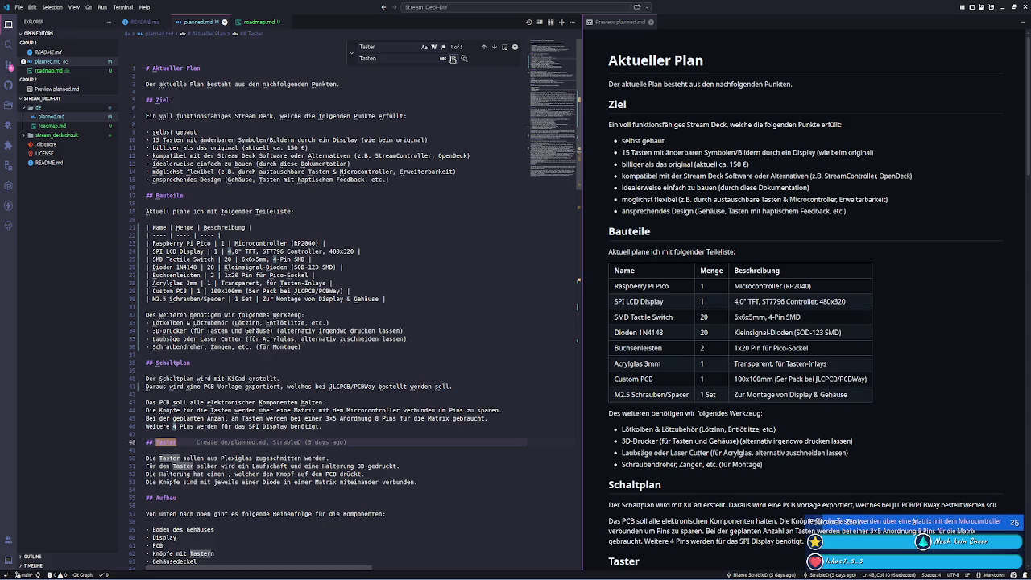
pyautogui.click(452, 59)
pyautogui.click(453, 59)
pyautogui.click(453, 59)
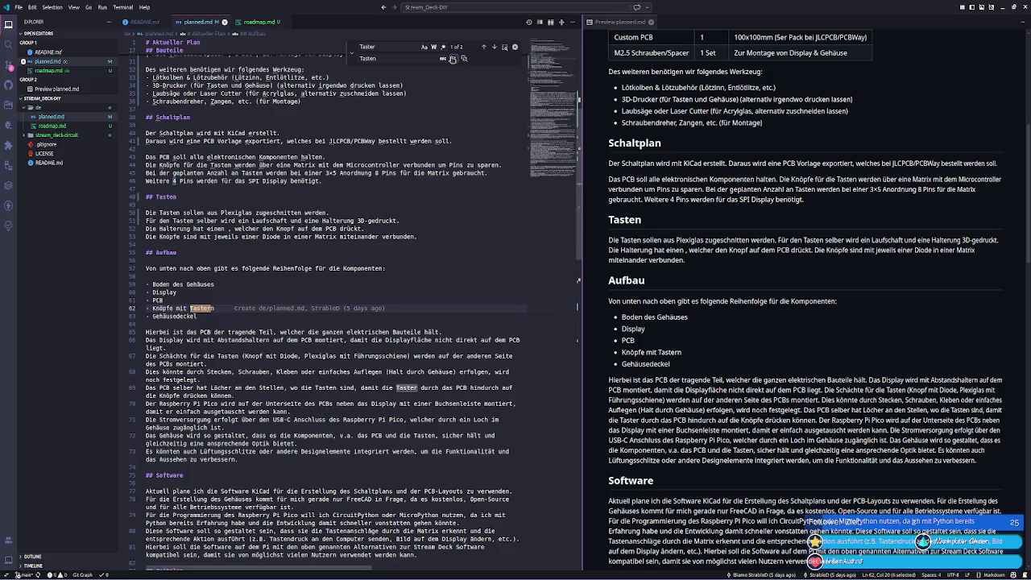
pyautogui.click(452, 59)
pyautogui.click(227, 309)
pyautogui.press('BackSpace')
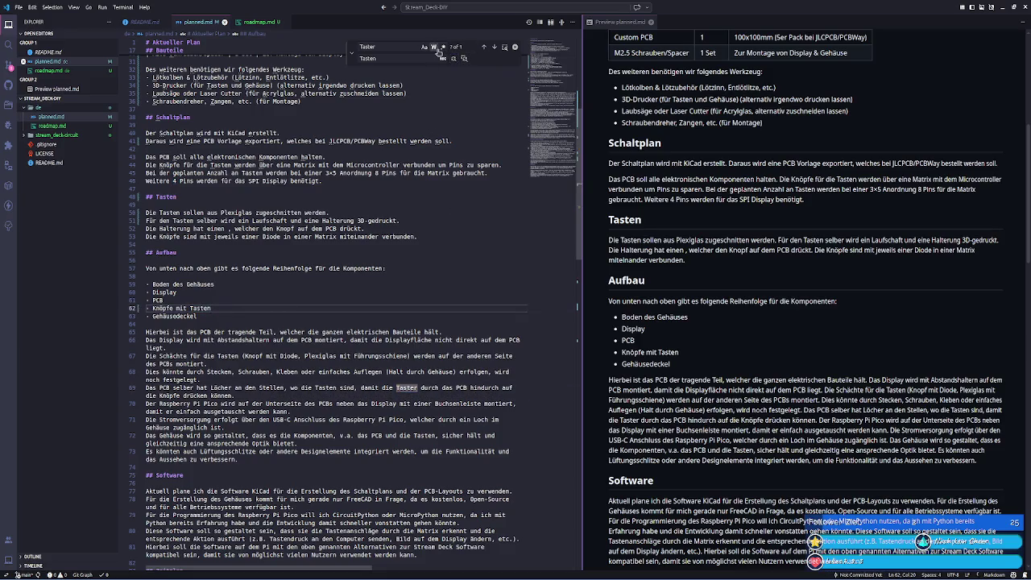
pyautogui.click(452, 59)
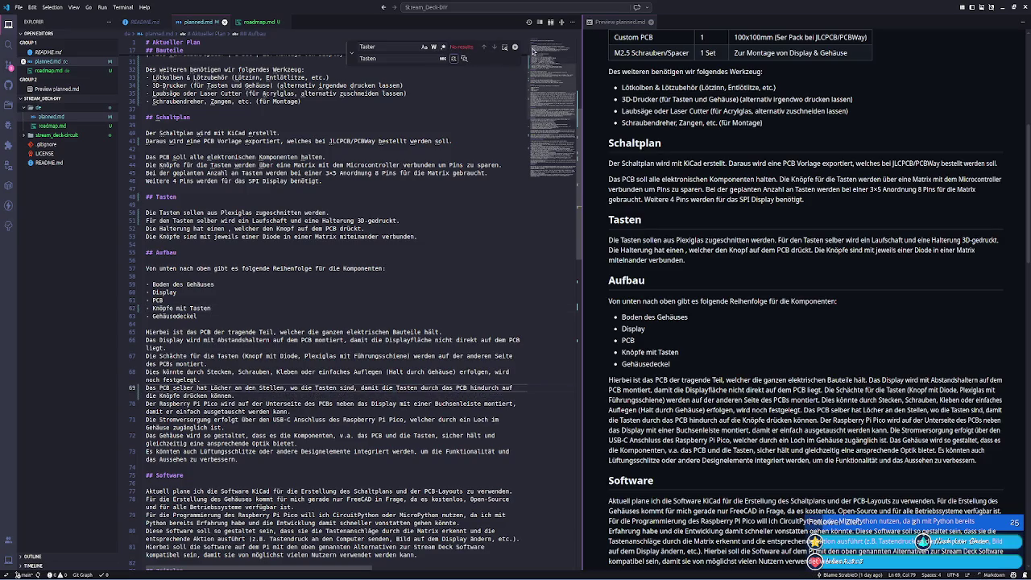
pyautogui.click(515, 47)
pyautogui.click(242, 24)
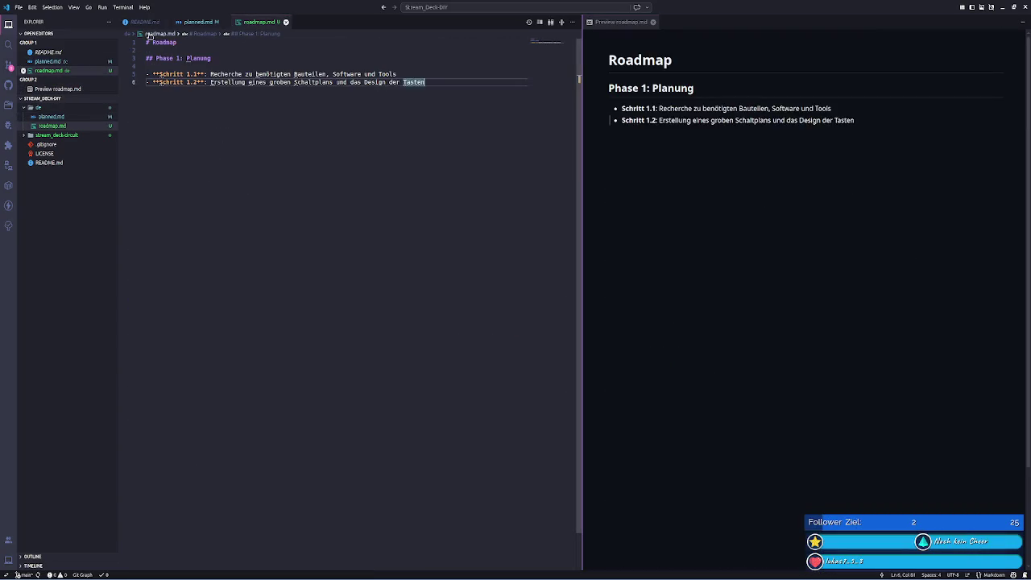
# - Add a '## Phase 2: Prototyping' heading on a fresh line below step 1.2
pyautogui.click(150, 24)
pyautogui.click(256, 24)
pyautogui.press('Return')
pyautogui.write('**')
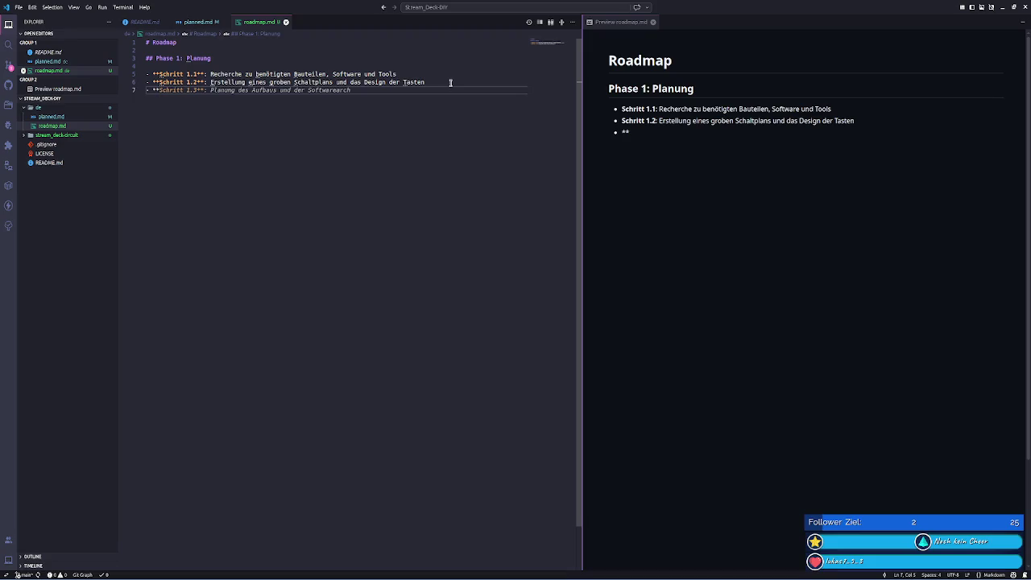
pyautogui.press('BackSpace')
pyautogui.press('BackSpace')
pyautogui.press('BackSpace')
pyautogui.press('Return')
pyautogui.press('Return')
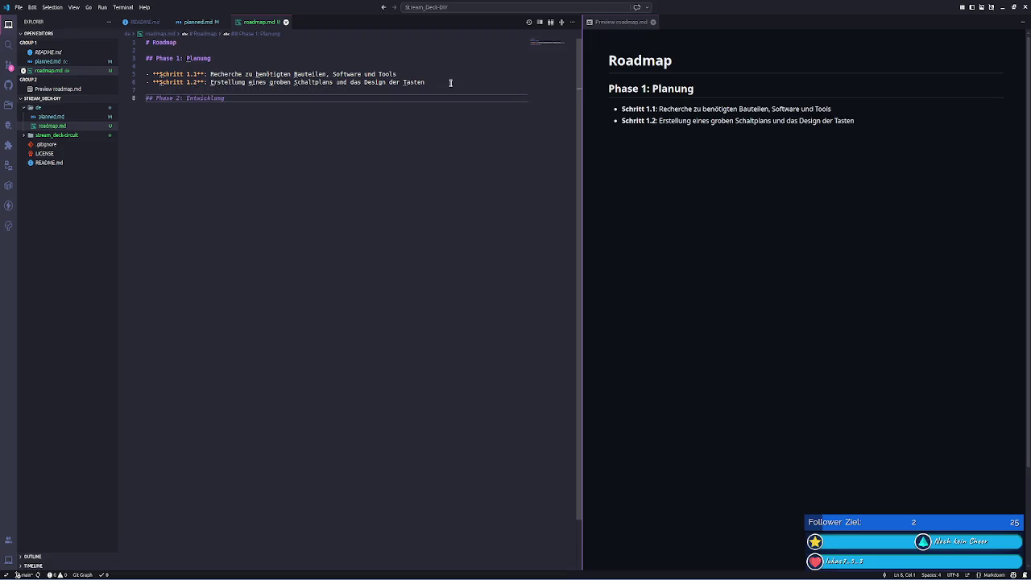
pyautogui.write('## ')
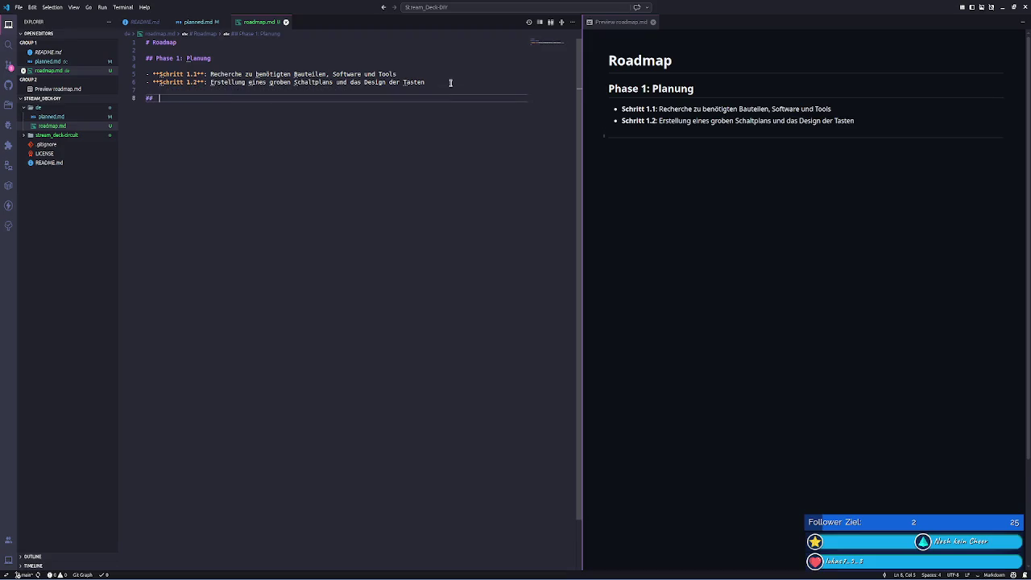
pyautogui.write('Phase 2: ')
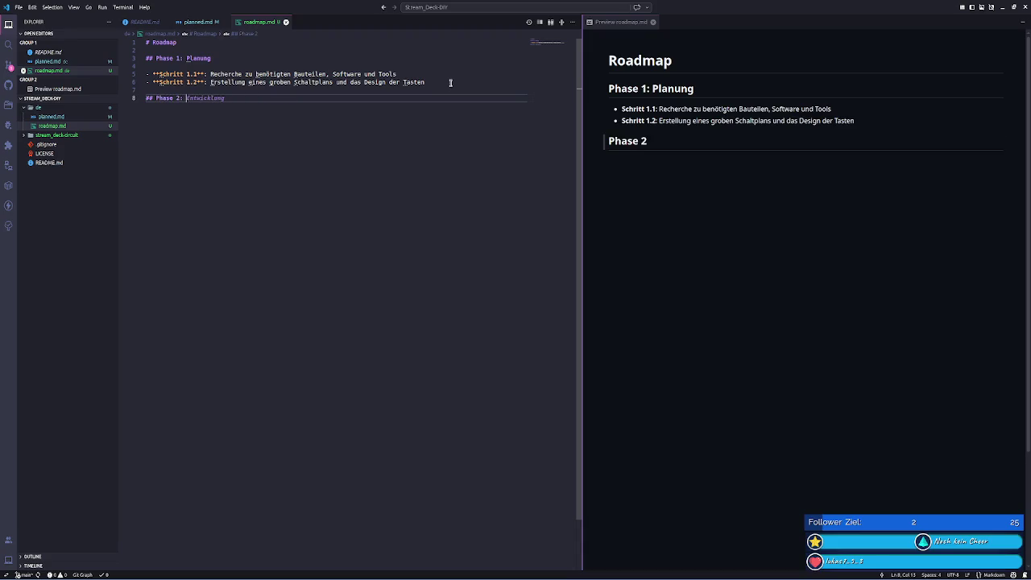
pyautogui.write('Proto')
pyautogui.press('Tab')
# - Add Schritt 2.1 (KiCad schematic) and Schritt 2.2 (PCB layout) bullets from Copilot suggestions
pyautogui.press('Return')
pyautogui.press('Return')
pyautogui.write('- **Schritt 2.1**: ')
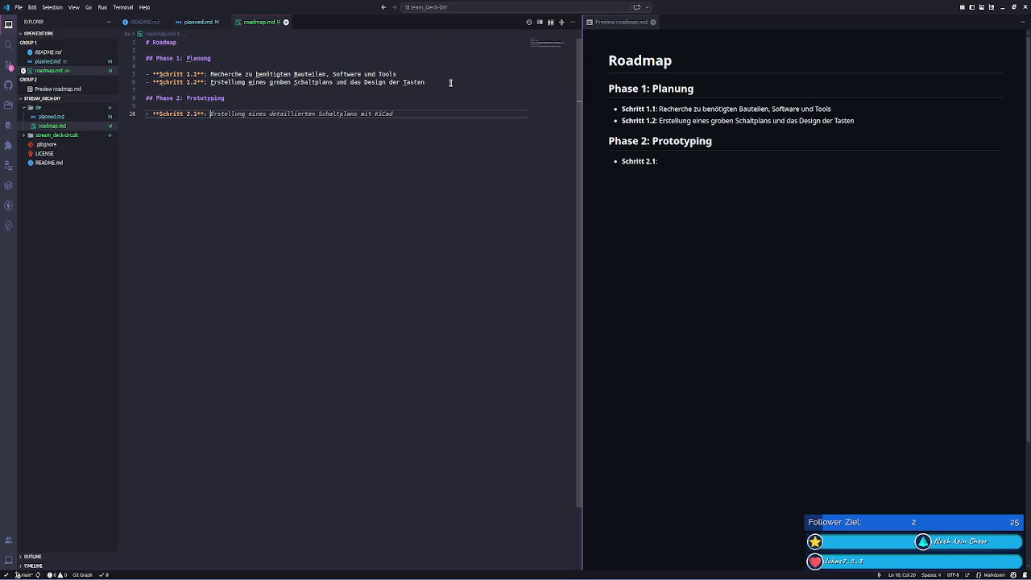
pyautogui.write('Erstellung')
pyautogui.press('Tab')
pyautogui.press('Return')
pyautogui.write('-')
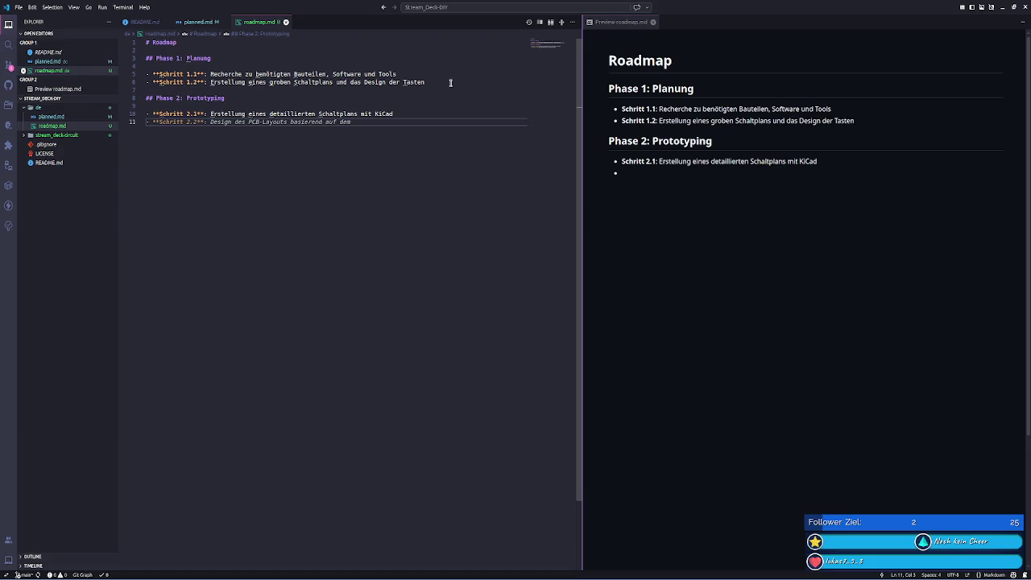
pyautogui.press('Tab')
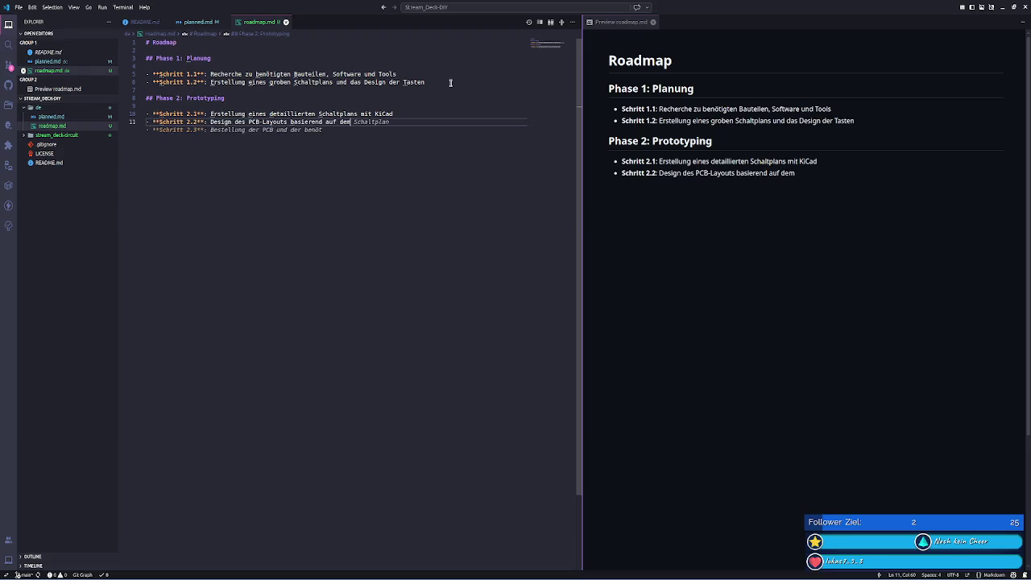
pyautogui.press('Tab')
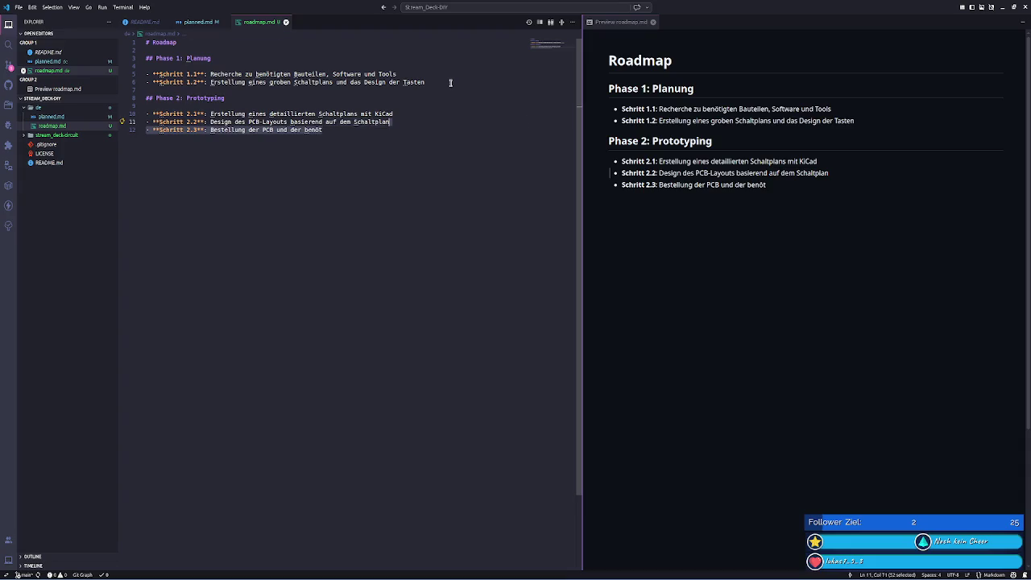
pyautogui.hotkey('ctrl', 'z')
# - Add Schritt 2.3, replacing the suggested description with 'Testdruck des PCBs'
pyautogui.press('Return')
pyautogui.write('-')
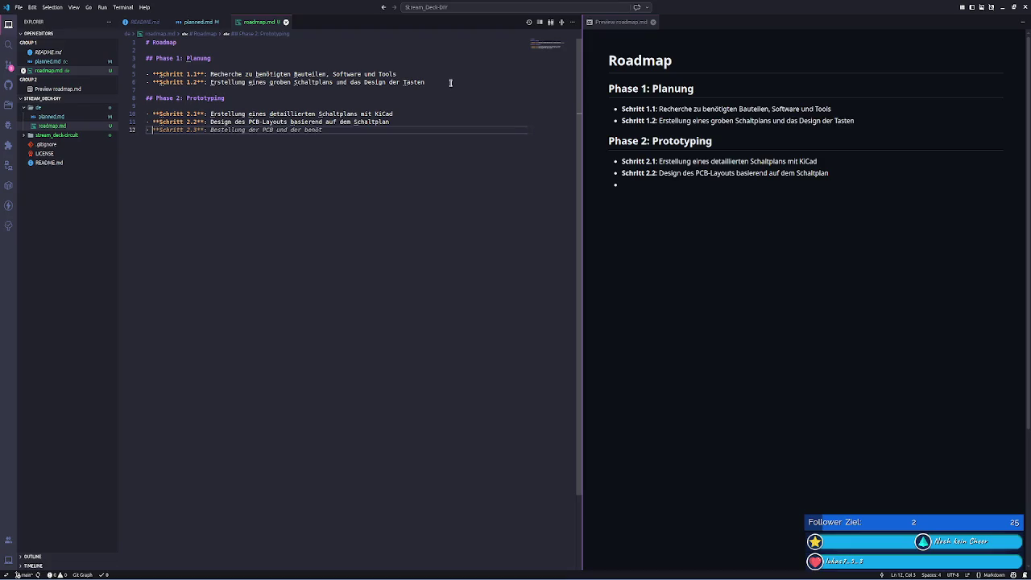
pyautogui.press('Tab')
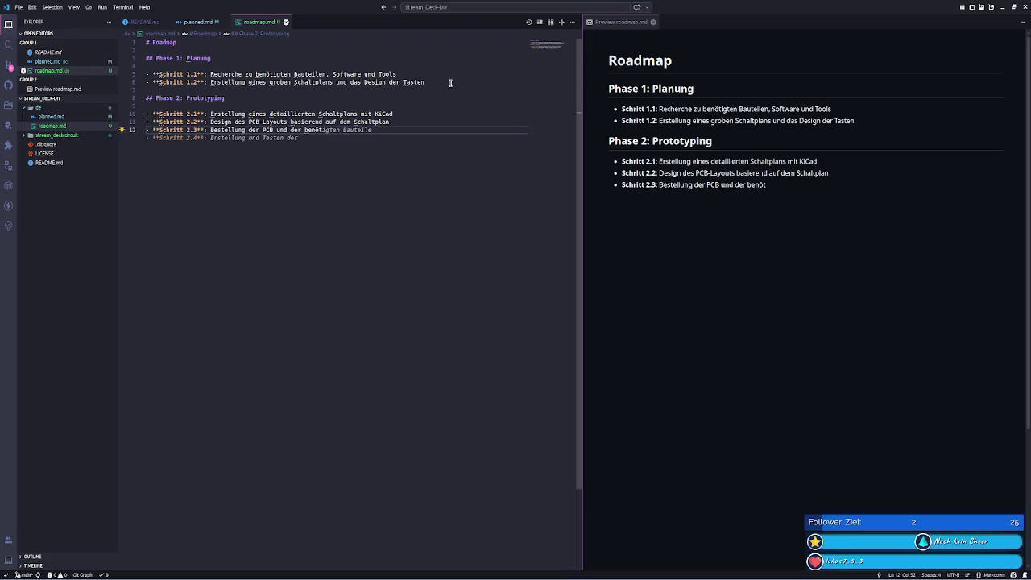
pyautogui.hotkey('shift', 'Home')
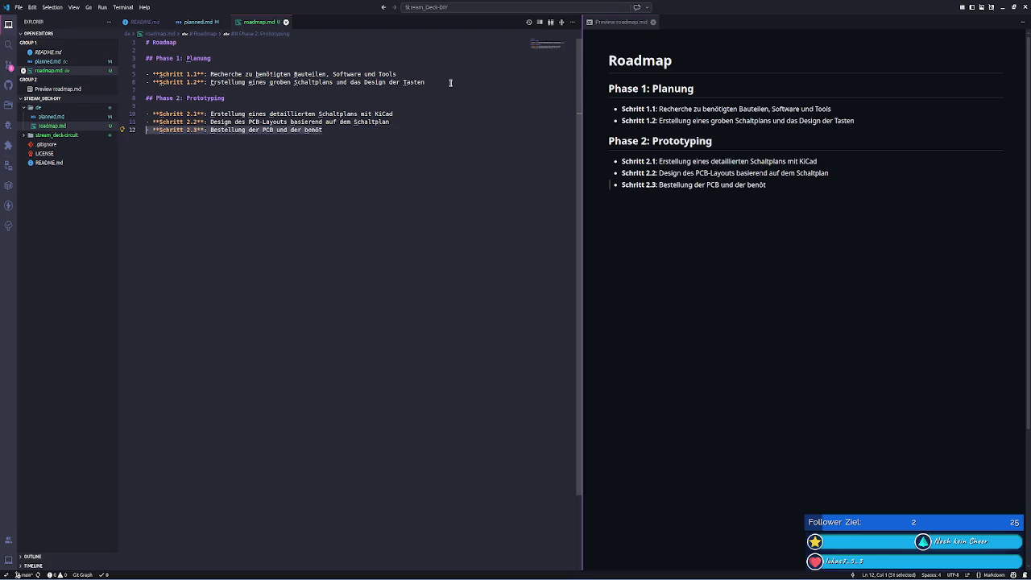
pyautogui.hotkey('ctrl', 'shift', 'Right')
pyautogui.hotkey('ctrl', 'shift', 'Right')
pyautogui.hotkey('ctrl', 'shift', 'Right')
pyautogui.hotkey('ctrl', 'shift', 'Right')
pyautogui.hotkey('ctrl', 'shift', 'Right')
pyautogui.hotkey('ctrl', 'shift', 'Left')
pyautogui.press('BackSpace')
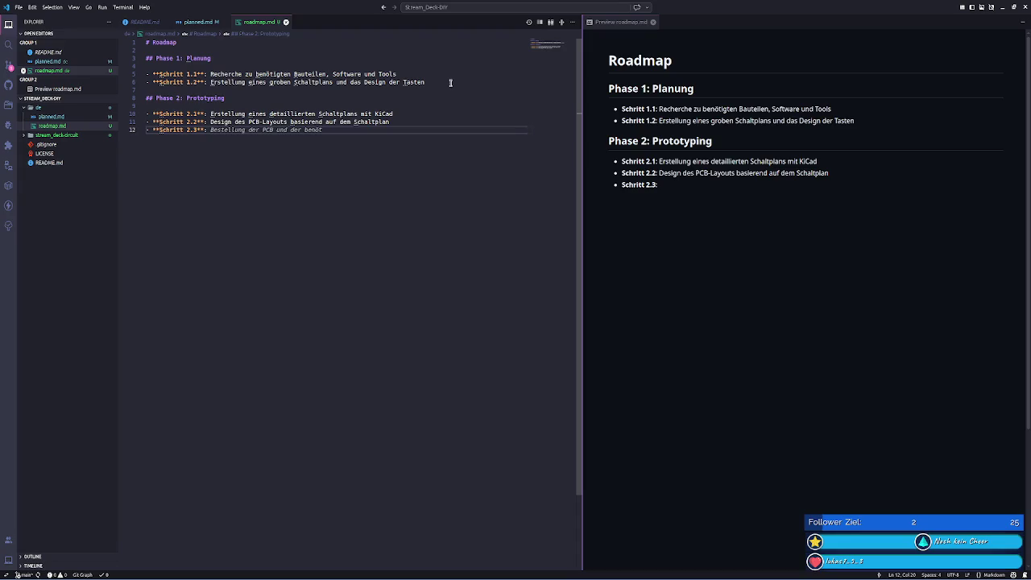
pyautogui.write('Testdruck des PCB')
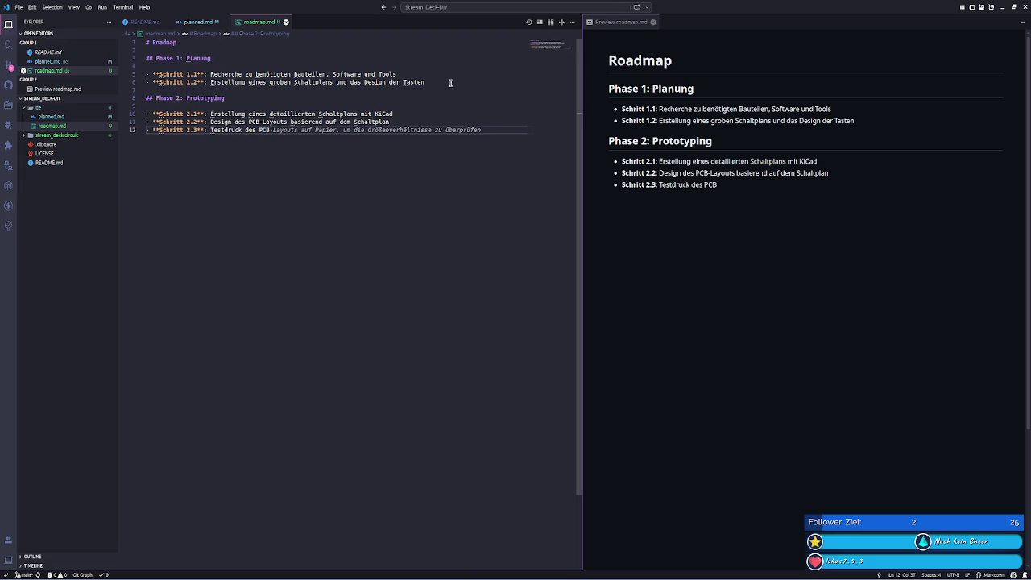
pyautogui.write('s')
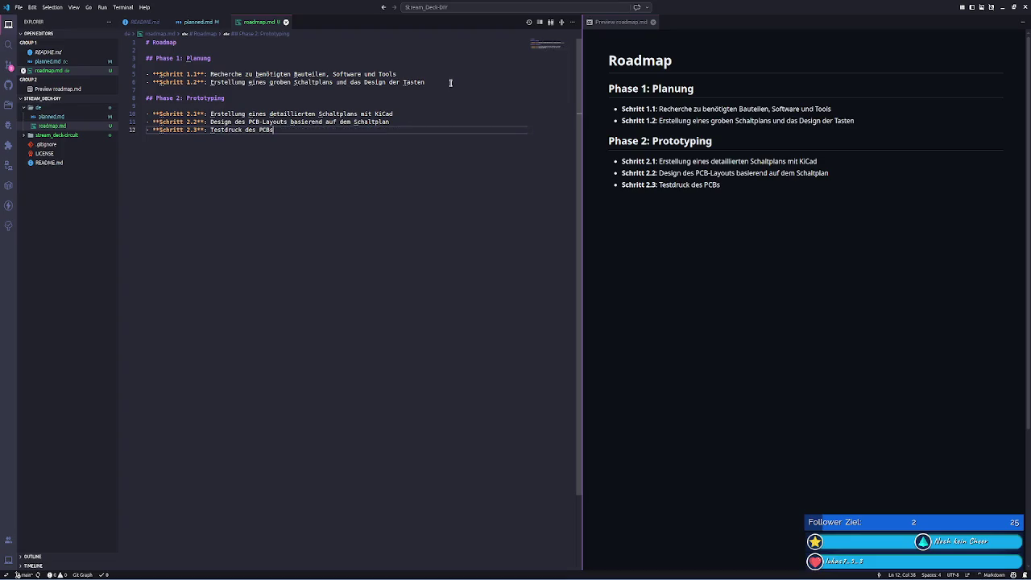
pyautogui.write(' (')
pyautogui.write('2')
# - Complete the test-print note as '(3D-Druck)' and restore the normal interface size
pyautogui.press('BackSpace')
pyautogui.write('3D')
pyautogui.hotkey('ctrl', '-')
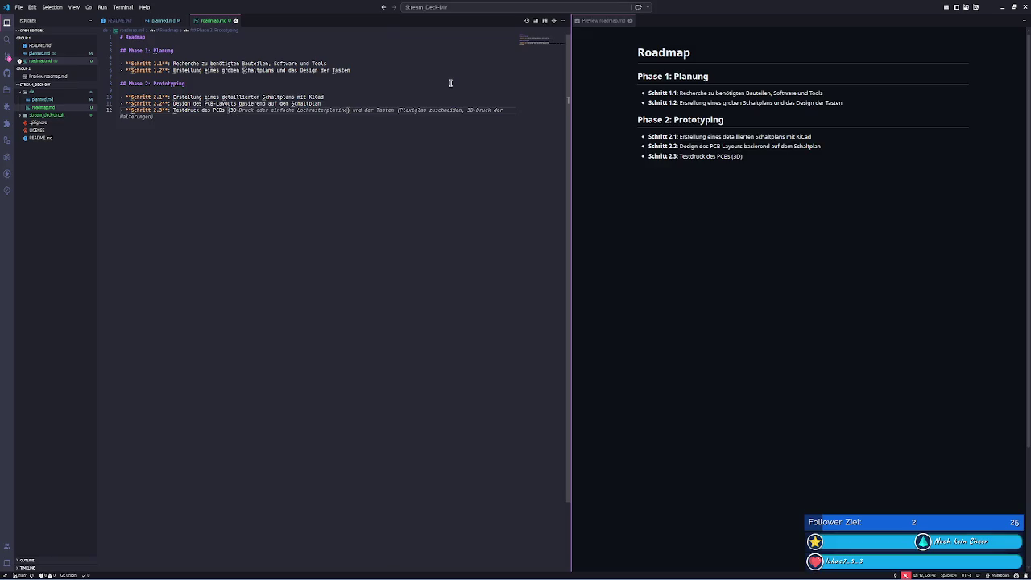
pyautogui.hotkey('ctrl', '+')
pyautogui.write('-Druck')
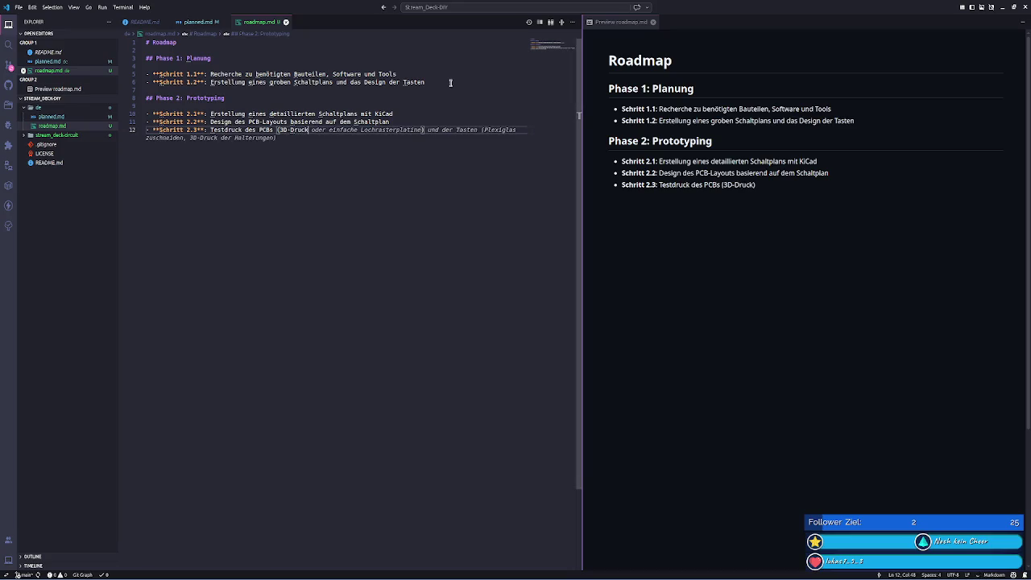
pyautogui.write(')')
# - Add Schritt 2.3 'Erstellen des Tasten-Designs' below step 2.2
pyautogui.press('Up')
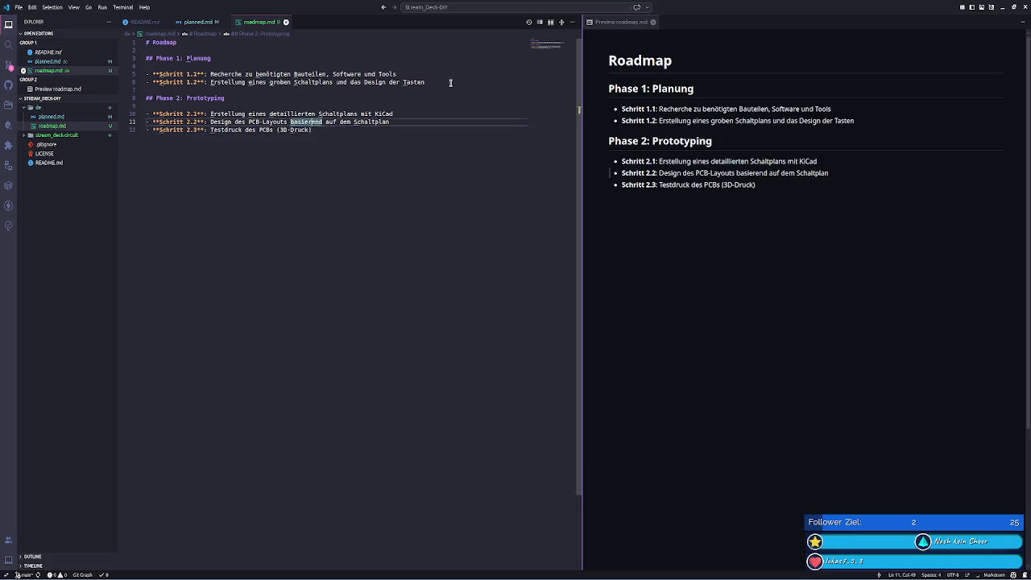
pyautogui.press('End')
pyautogui.press('Return')
pyautogui.write('- ')
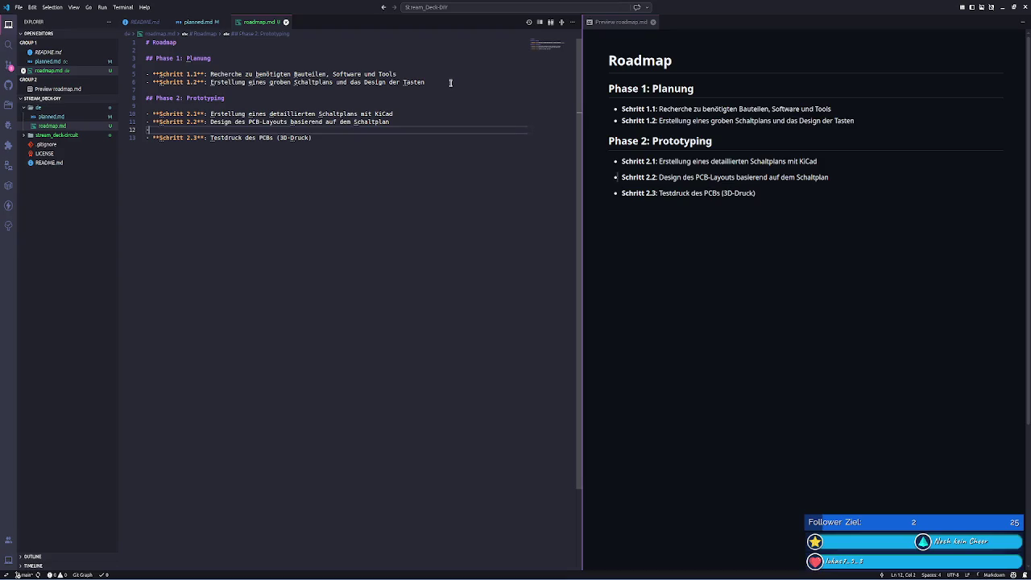
pyautogui.write('**Schrttt 2.3**: ')
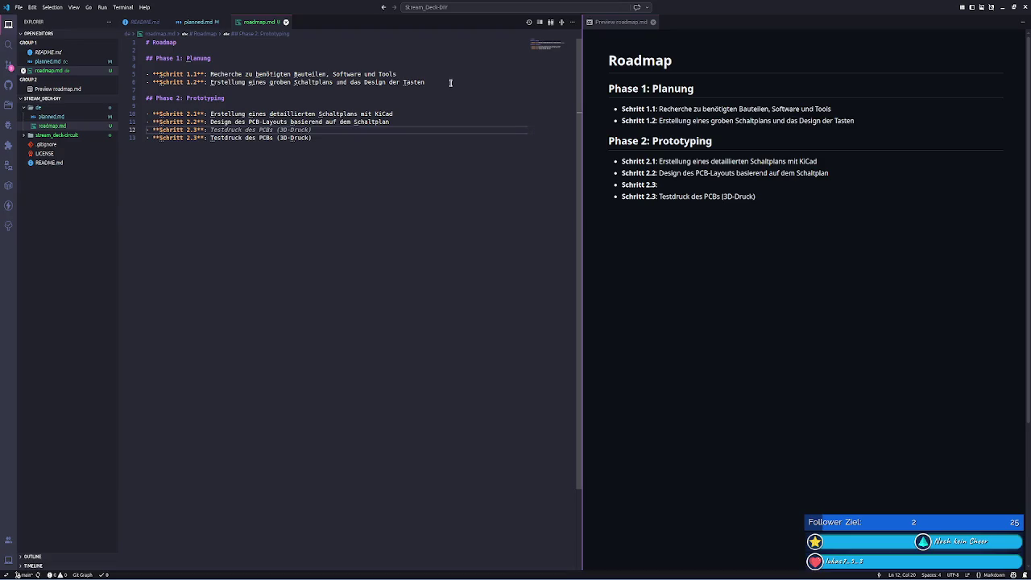
pyautogui.write('Erstellen')
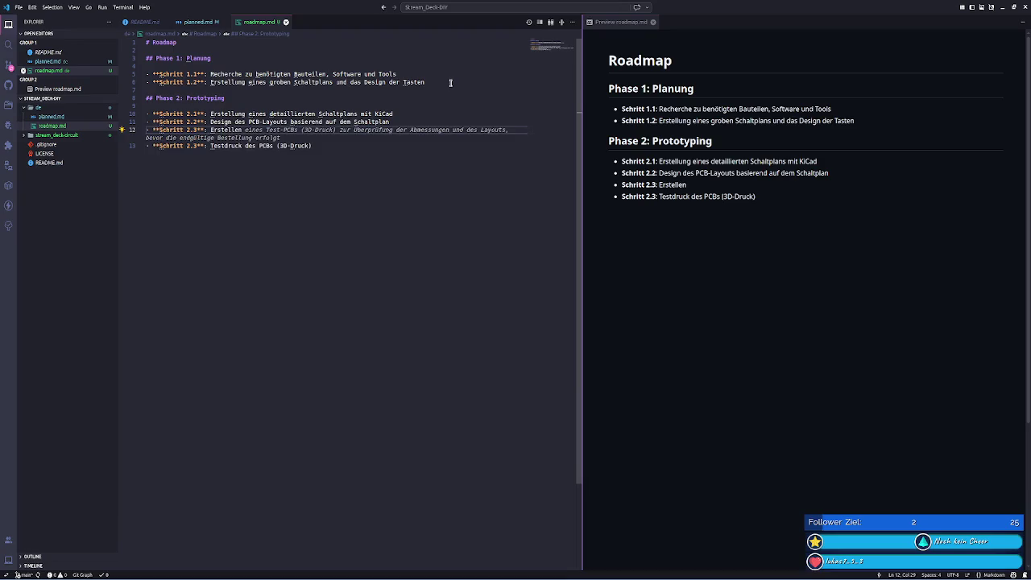
pyautogui.write(' des ')
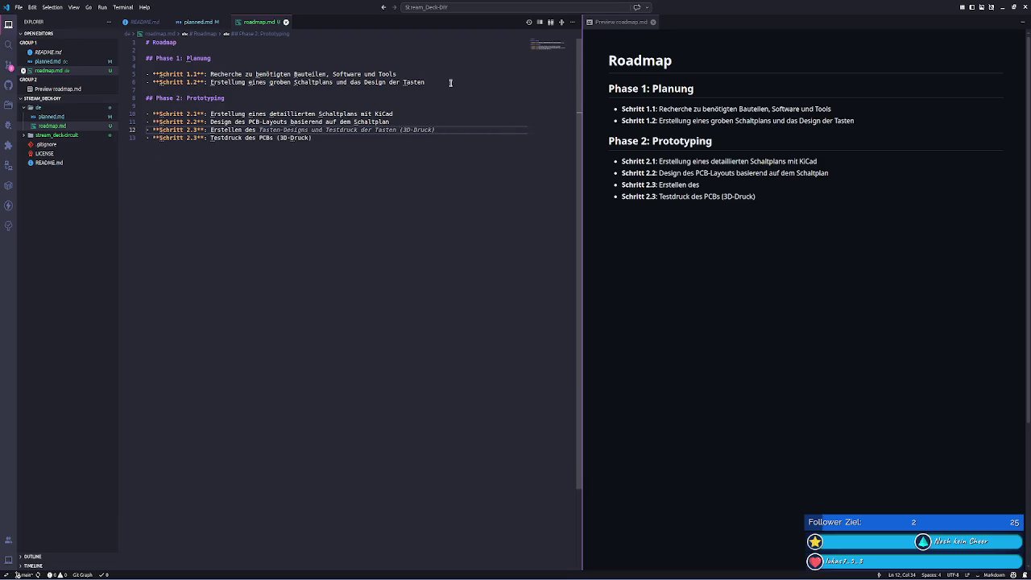
pyautogui.write('Tasten-Designs')
# - Extend the test print step with 'und der Tasten' and move '(3D-Druck)' to the line's end
pyautogui.press('Down')
pyautogui.press('End')
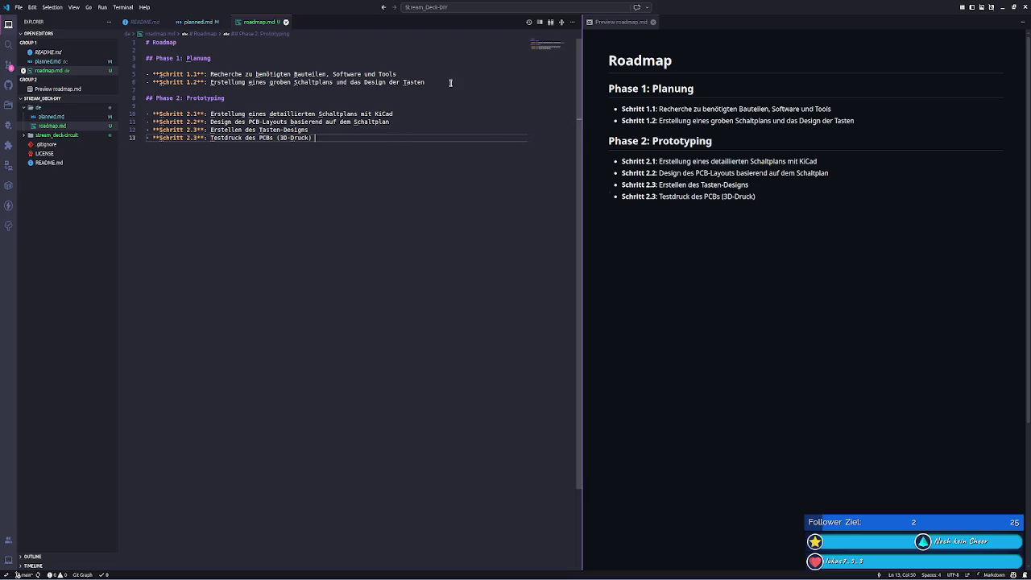
pyautogui.write('und der Tasten')
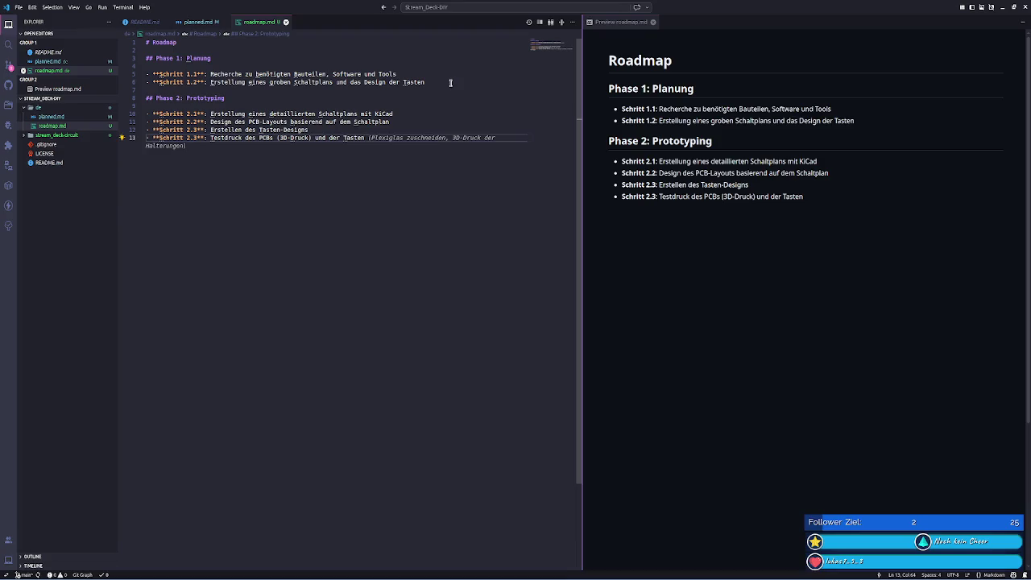
pyautogui.press('Escape')
pyautogui.press('Home')
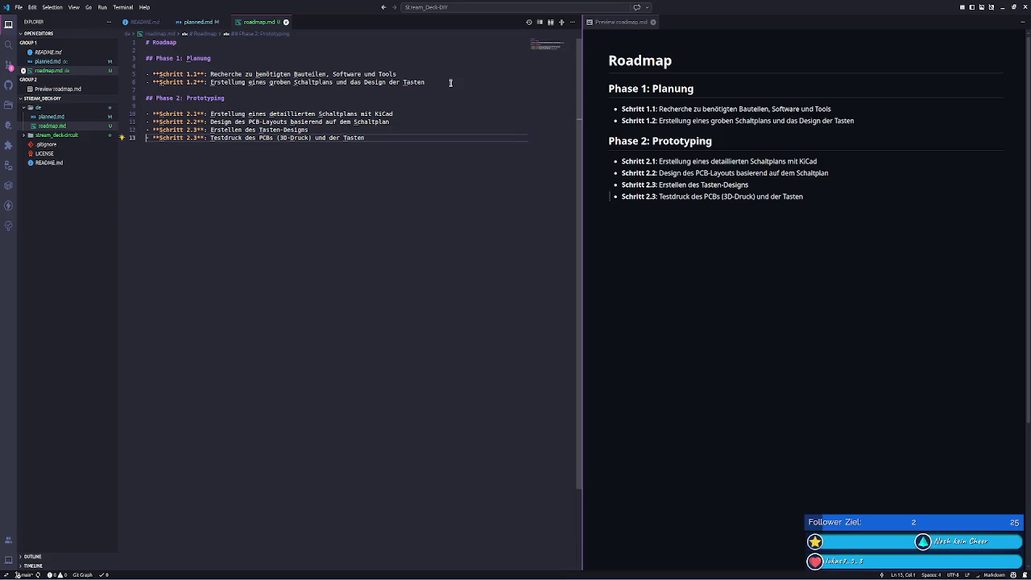
pyautogui.press('End')
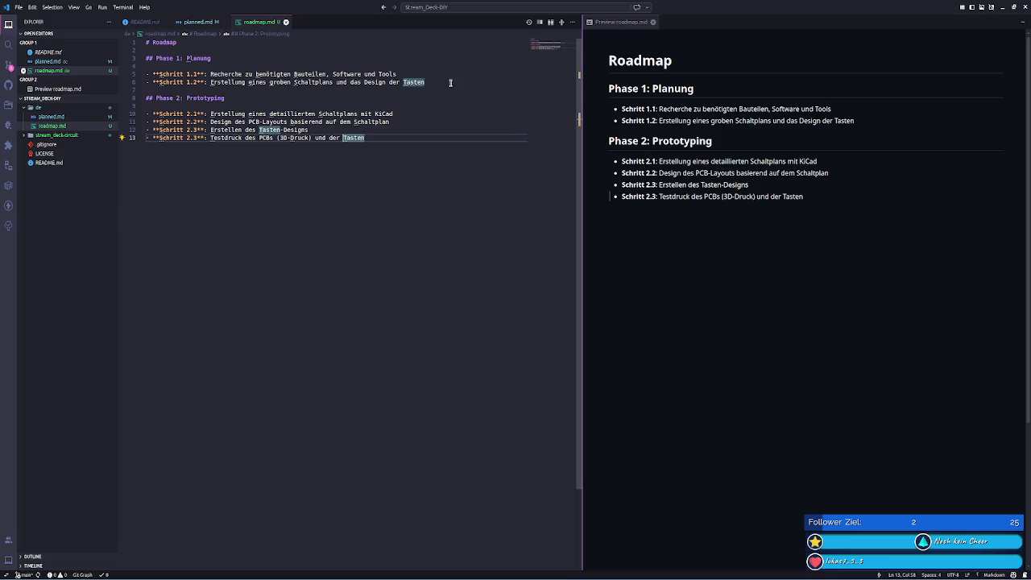
pyautogui.hotkey('ctrl', 'Left')
pyautogui.hotkey('ctrl', 'Left')
pyautogui.hotkey('ctrl', 'Left')
pyautogui.hotkey('shift', 'Right')
pyautogui.hotkey('shift', 'Right')
pyautogui.hotkey('shift', 'Right')
pyautogui.hotkey('shift', 'Right')
pyautogui.hotkey('shift', 'Right')
pyautogui.hotkey('shift', 'Right')
pyautogui.press('BackSpace')
pyautogui.press('BackSpace')
pyautogui.press('Delete')
pyautogui.press('Delete')
pyautogui.press('End')
pyautogui.write('(')
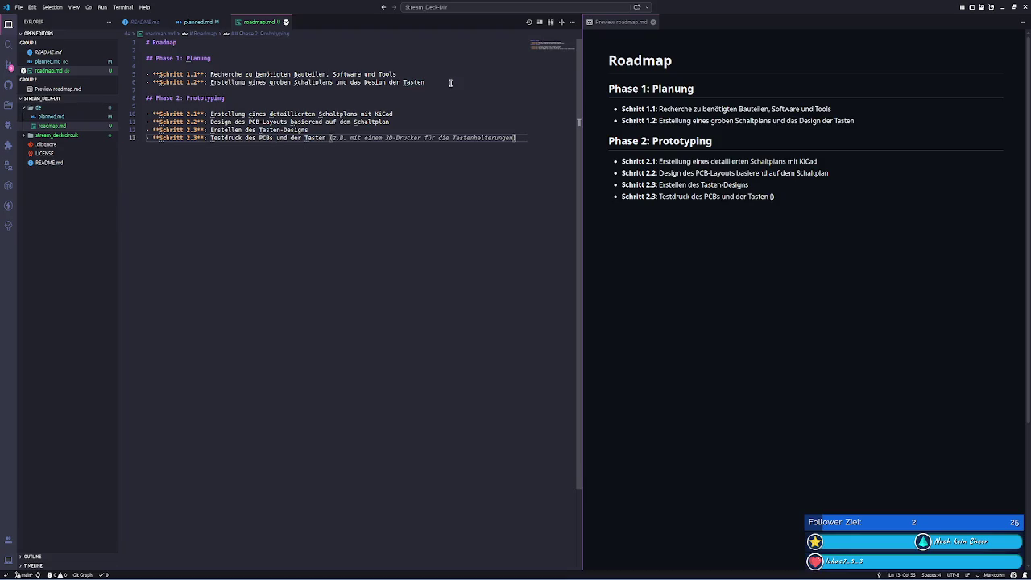
pyautogui.write('3D-Druck')
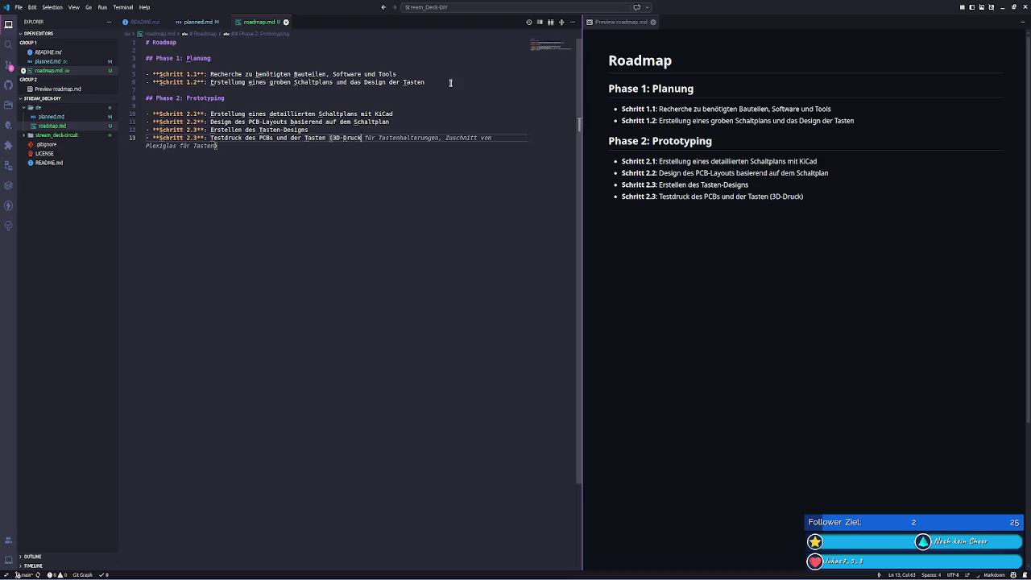
pyautogui.write(')')
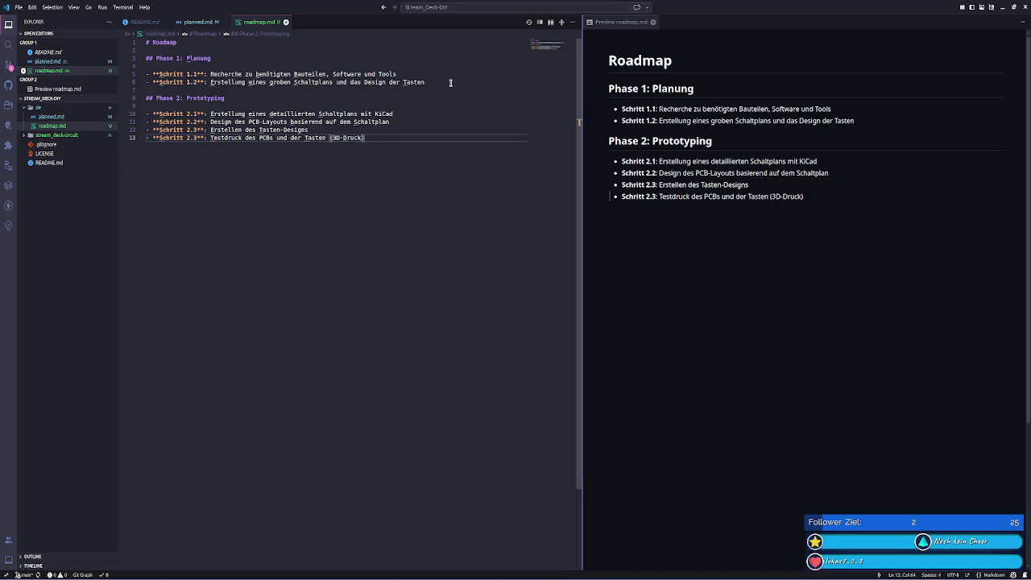
# - Renumber the duplicate test print step from 2.3 to 2.4
pyautogui.press('Home')
pyautogui.hotkey('ctrl', 'Right')
pyautogui.hotkey('ctrl', 'Right')
pyautogui.press('Right')
pyautogui.press('Right')
pyautogui.press('Right')
pyautogui.press('BackSpace')
pyautogui.write('4')
# - Add the Phase 2 milestone '**Meilenstein**: Bestellung des PCBs und der Bauteile'
pyautogui.press('End')
pyautogui.press('Return')
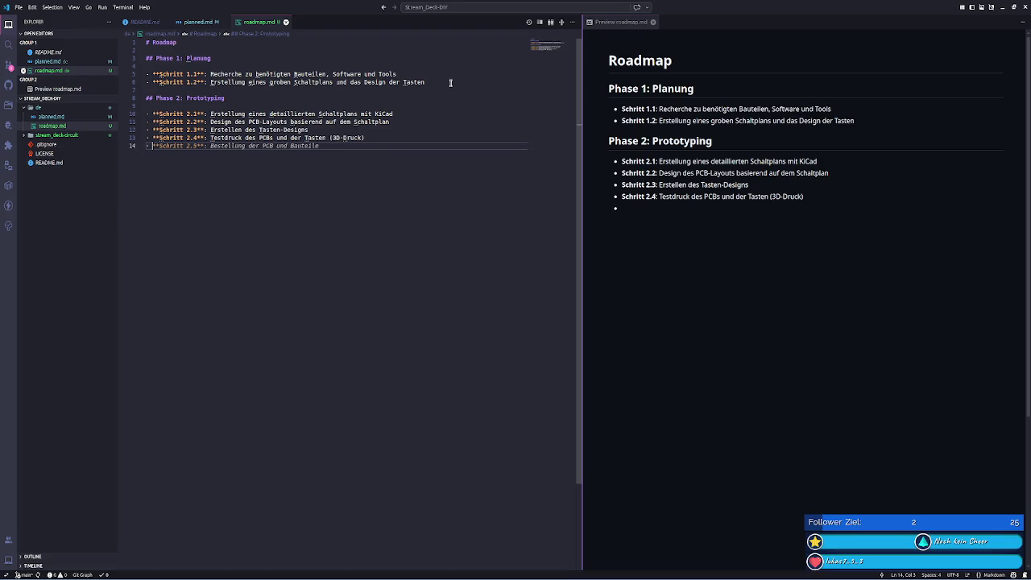
pyautogui.press('BackSpace')
pyautogui.press('BackSpace')
pyautogui.press('Return')
pyautogui.write('**Meilö')
pyautogui.press('BackSpace')
pyautogui.write('enstein**: ')
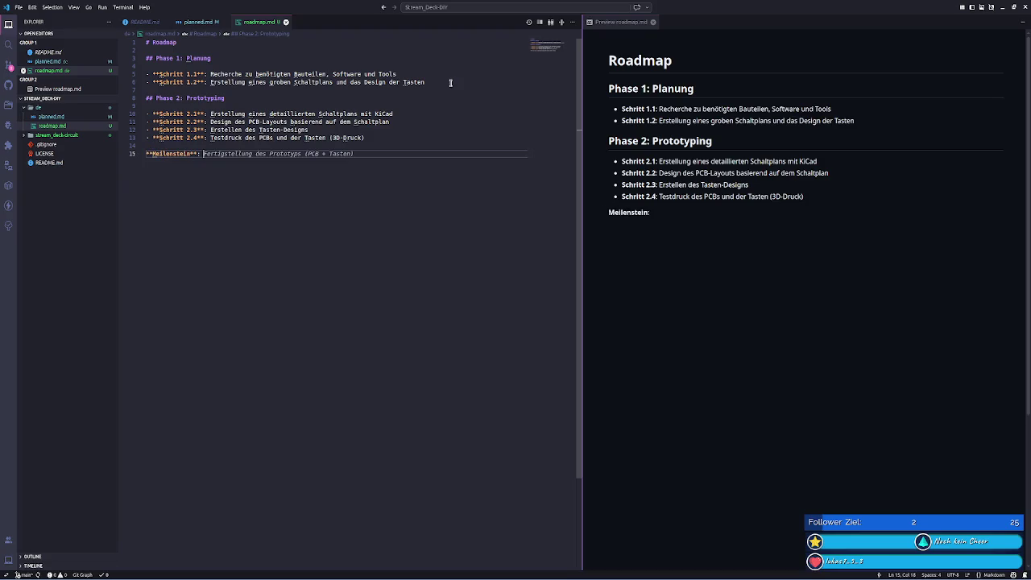
pyautogui.write('Bew')
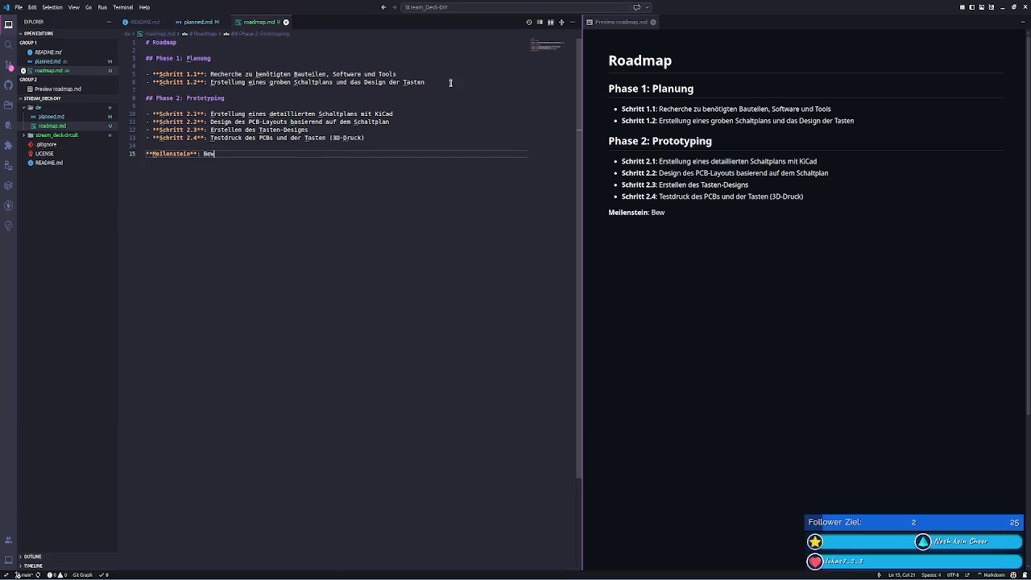
pyautogui.press('BackSpace')
pyautogui.write('stellung ')
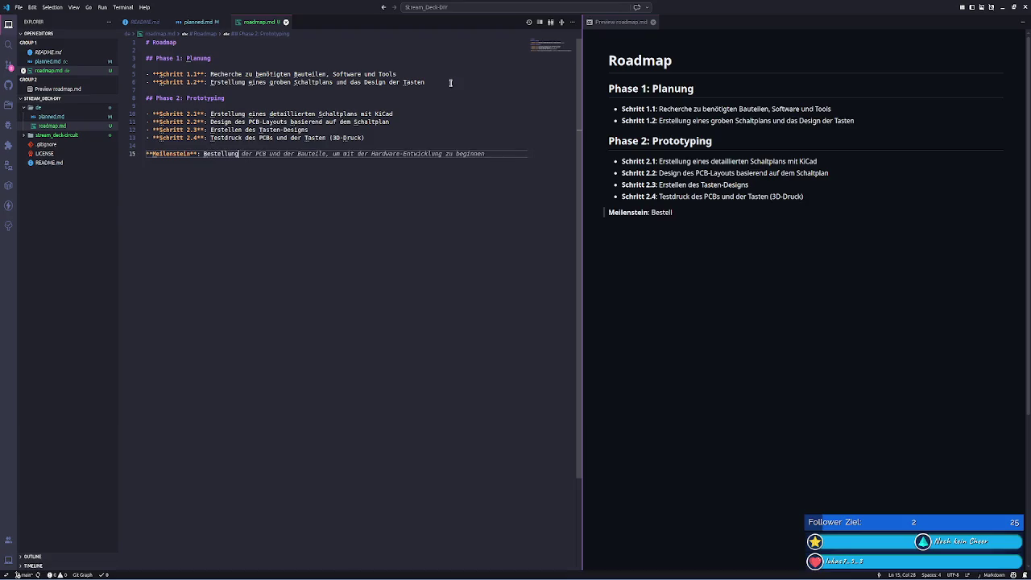
pyautogui.write('des PCBs')
pyautogui.press('Tab')
# - Add a Phase 1 Meilenstein on finishing planning and documentation of functions, parts, schematic, build and software
pyautogui.press('Up')
pyautogui.press('Up')
pyautogui.press('Up')
pyautogui.press('Up')
pyautogui.press('Up')
pyautogui.press('Up')
pyautogui.press('Up')
pyautogui.press('Up')
pyautogui.press('Up')
pyautogui.press('End')
pyautogui.press('Return')
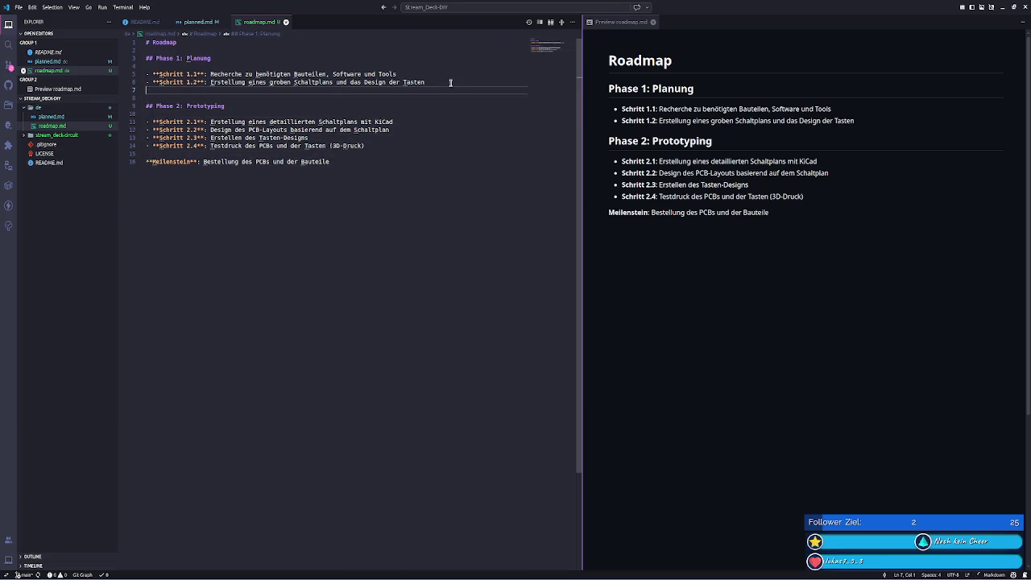
pyautogui.press('Return')
pyautogui.write('**Meilenstein')
pyautogui.hotkey('ctrl', 'Right')
pyautogui.hotkey('ctrl', 'Right')
pyautogui.hotkey('ctrl', 'Right')
pyautogui.hotkey('ctrl', 'Right')
pyautogui.hotkey('ctrl', 'Right')
pyautogui.hotkey('ctrl', 'Right')
pyautogui.hotkey('ctrl', 'Right')
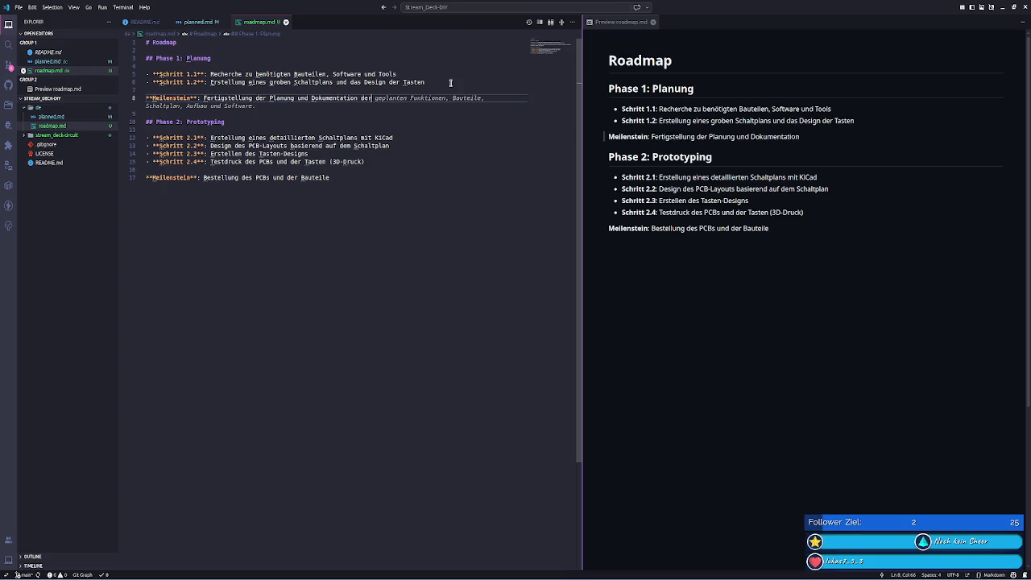
pyautogui.press('Tab')
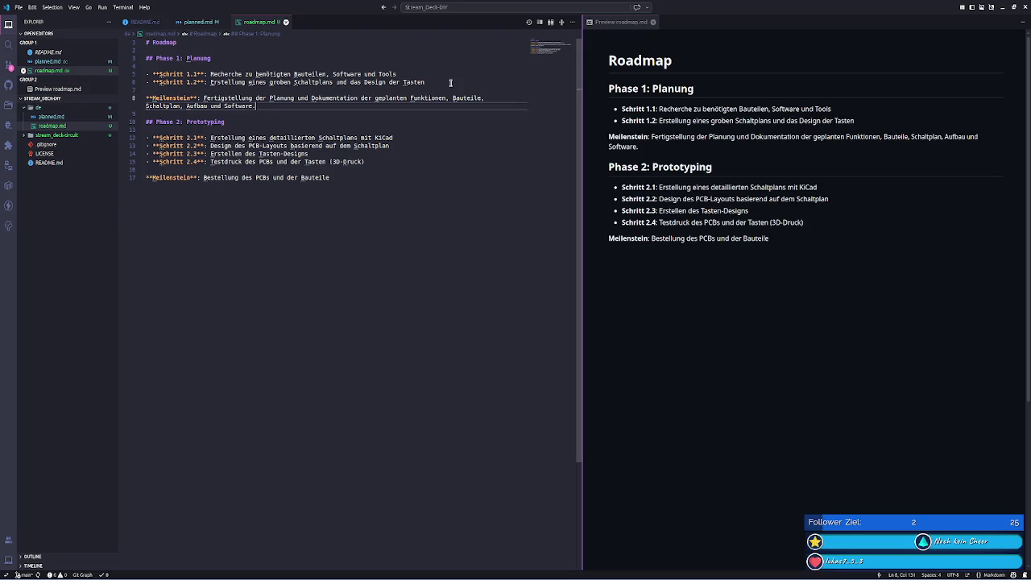
pyautogui.press('Down')
pyautogui.press('Down')
pyautogui.press('Down')
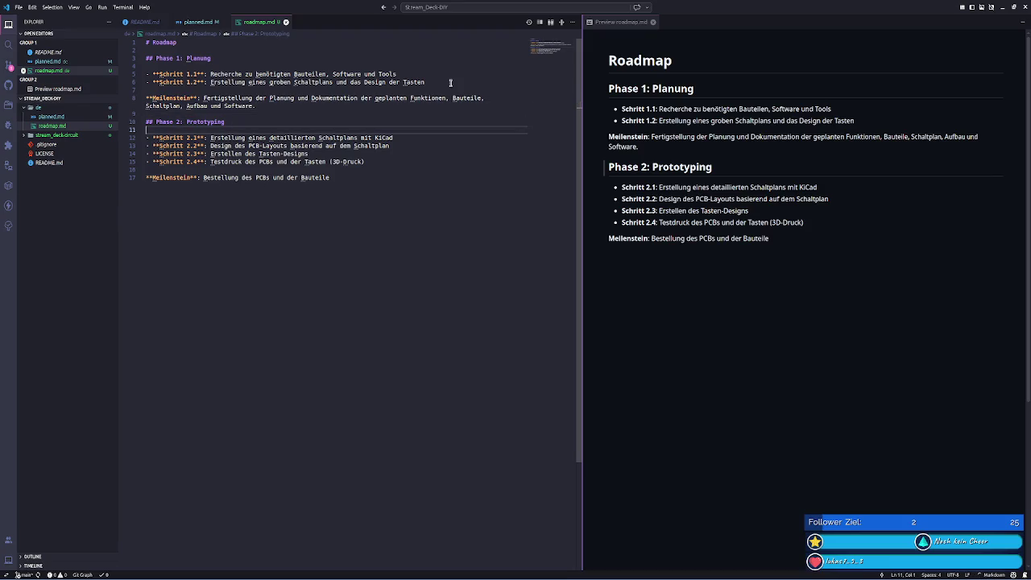
pyautogui.press('Down')
pyautogui.press('Down')
pyautogui.press('Down')
pyautogui.press('Down')
pyautogui.press('Down')
pyautogui.press('Down')
pyautogui.press('End')
# - Add the '## Phase 3: Entwicklung' heading with Schritt 3.1 'Entwicklung der Software'
pyautogui.press('Return')
pyautogui.press('Return')
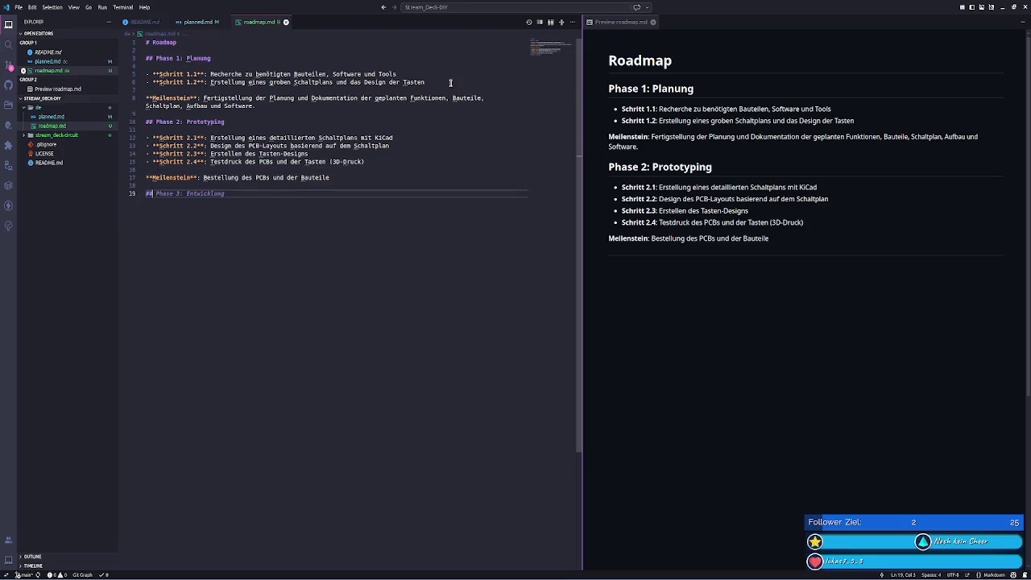
pyautogui.press('Tab')
pyautogui.press('Return')
pyautogui.press('Return')
pyautogui.write('- **Schritt 3.1**:')
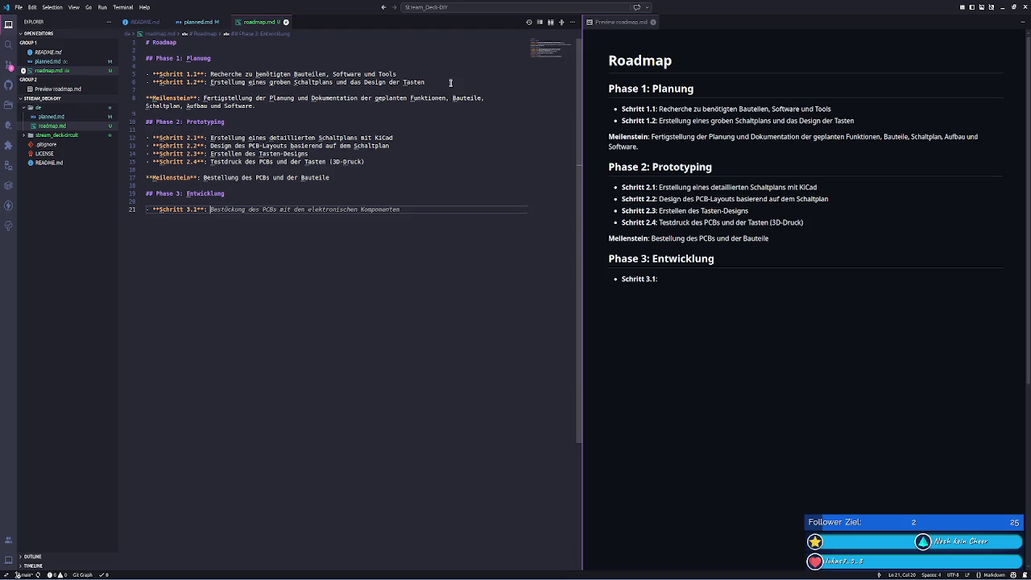
pyautogui.write('Testen')
pyautogui.press('BackSpace')
pyautogui.press('BackSpace')
pyautogui.press('BackSpace')
pyautogui.press('BackSpace')
pyautogui.press('BackSpace')
pyautogui.press('BackSpace')
pyautogui.write('Entwicklung der ')
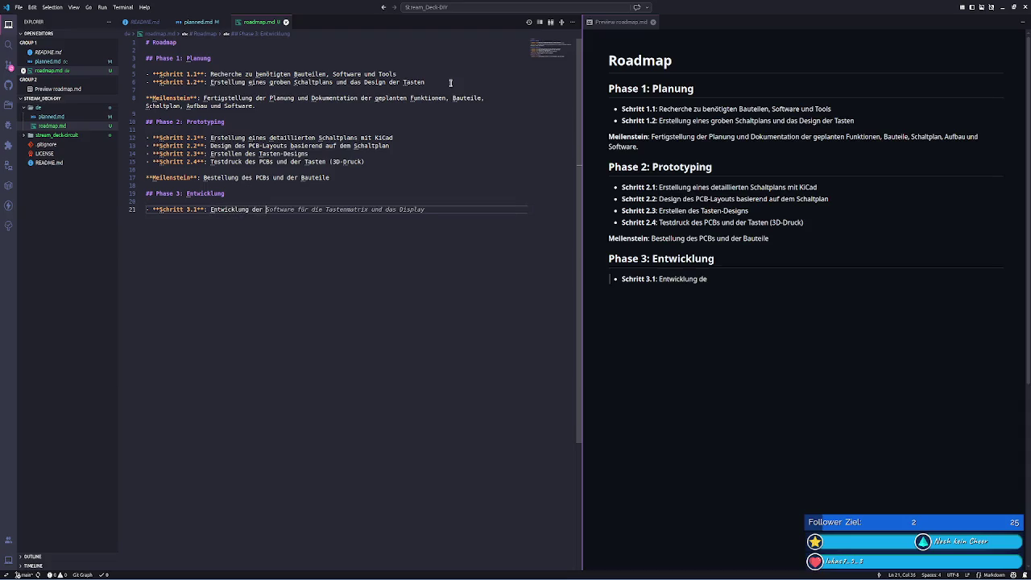
pyautogui.write('Software')
# - Add Schritt 3.2 on testing circuits and Tasten with the software, and start the Schritt 3.3 bullet
pyautogui.press('Return')
pyautogui.press('Tab')
pyautogui.write('und')
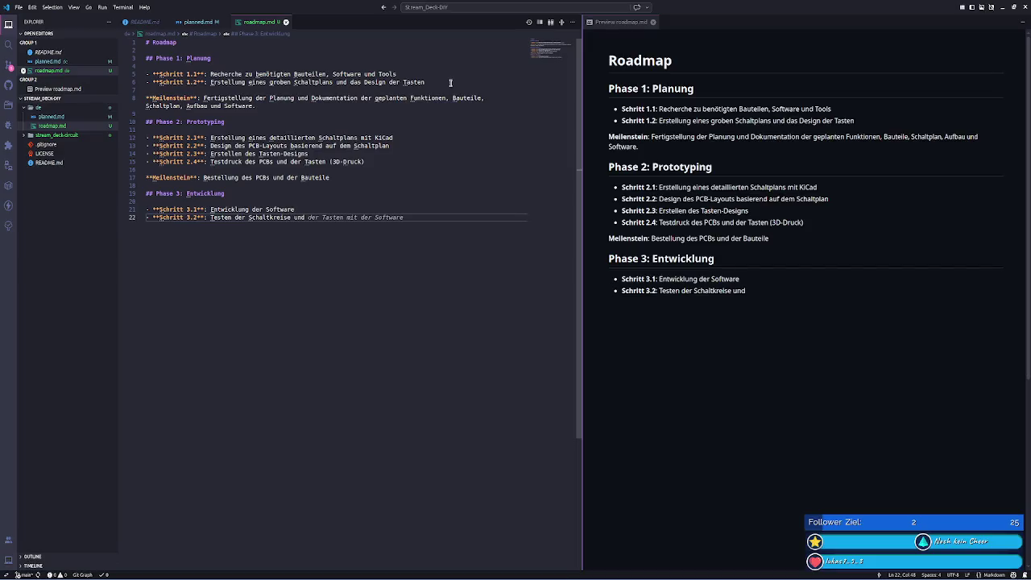
pyautogui.press('Tab')
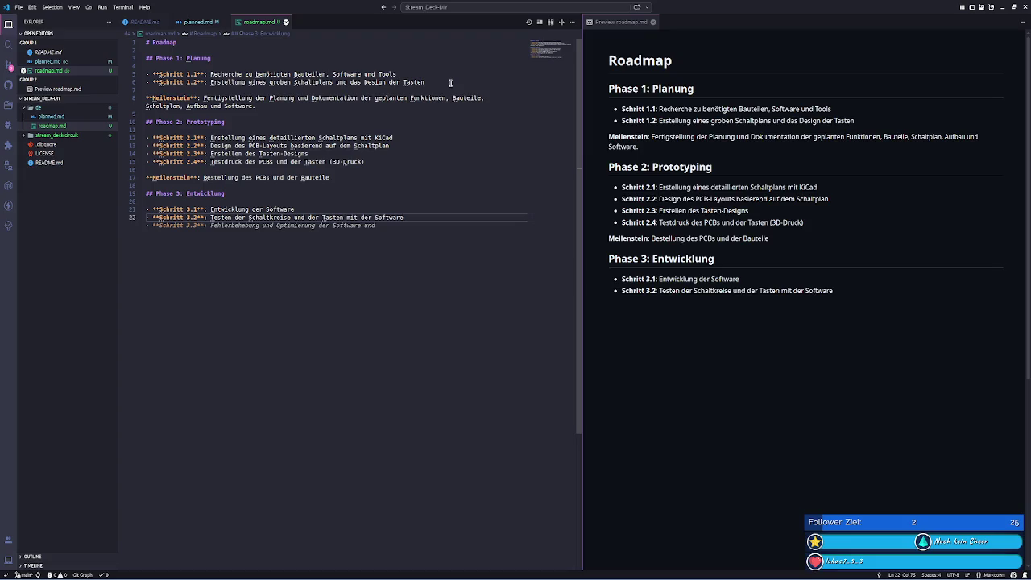
pyautogui.press('Return')
pyautogui.write('**')
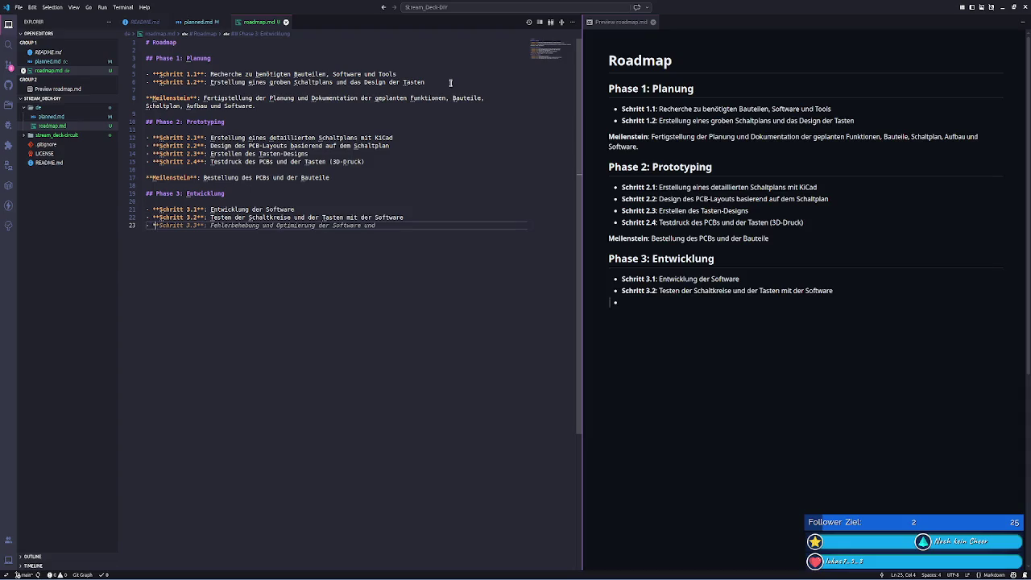
pyautogui.write('Schritt 3.3**:')
# - Complete Schritt 3.3 as 'Testen des Displays'
pyautogui.write('Testen der')
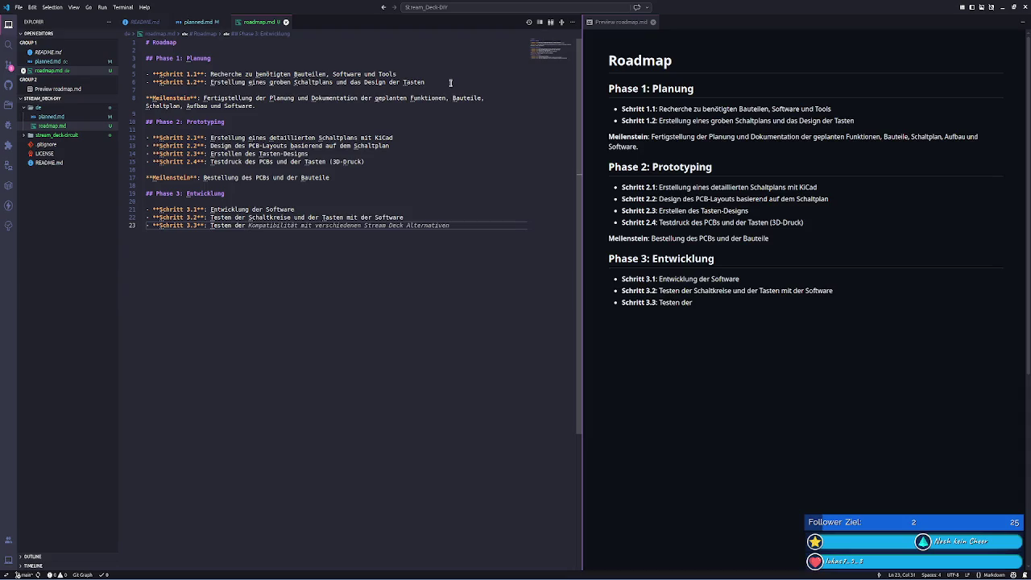
pyautogui.press('BackSpace')
pyautogui.write('s Displays')
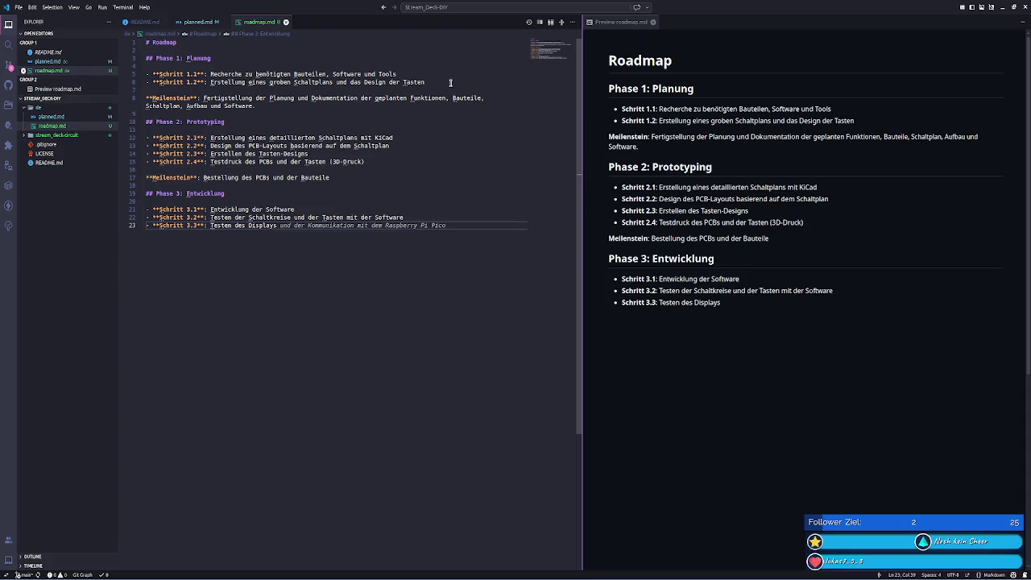
# - Add Schritt 3.4 'Testen der Kompatibilität mit Stream Deck Software'
pyautogui.press('Return')
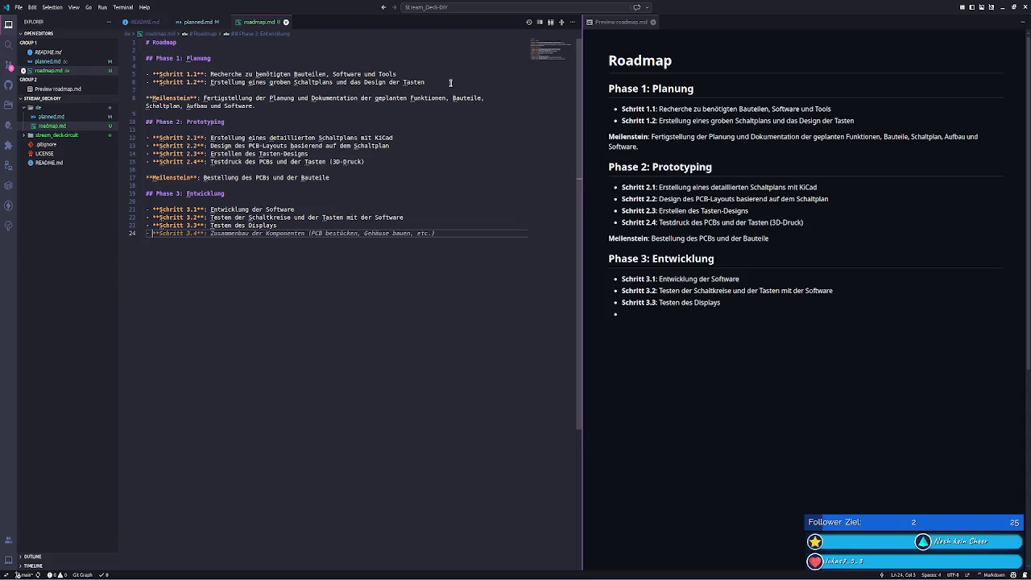
pyautogui.write('**Schritt 3.4**: Testen der')
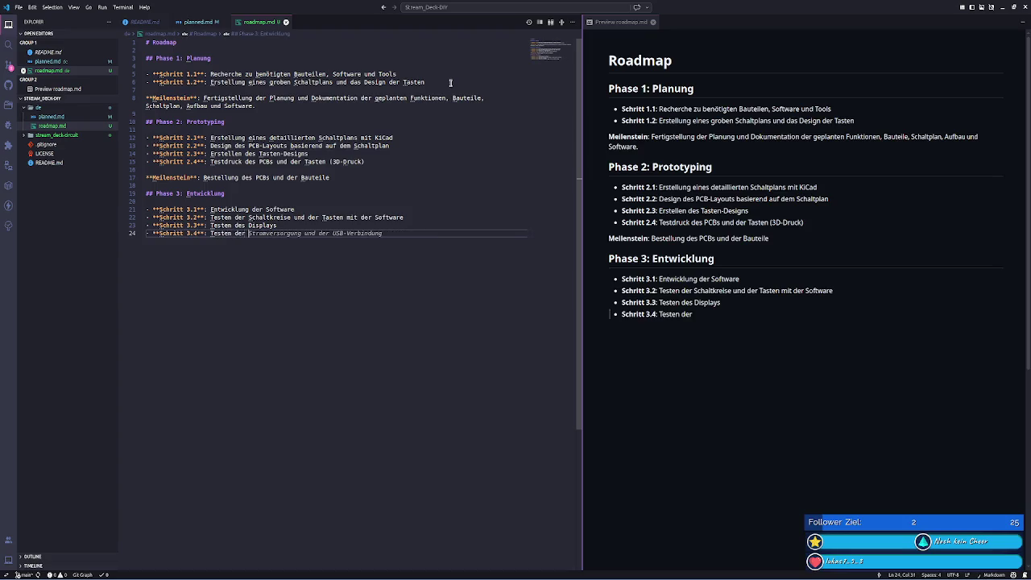
pyautogui.write(' be')
pyautogui.press('BackSpace')
pyautogui.press('BackSpace')
pyautogui.write('verschiedenen')
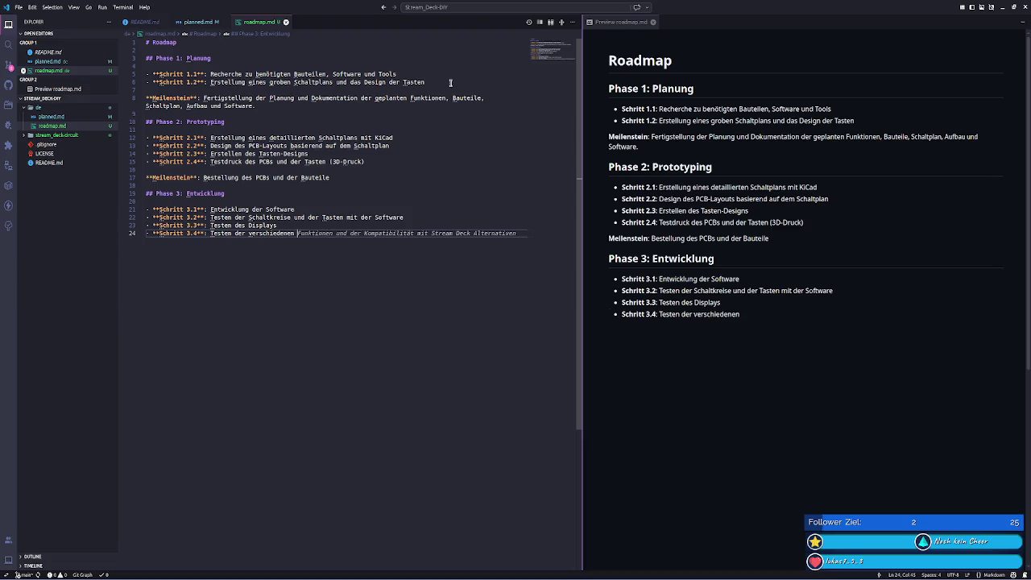
pyautogui.hotkey('ctrl', 'BackSpace')
pyautogui.write('K')
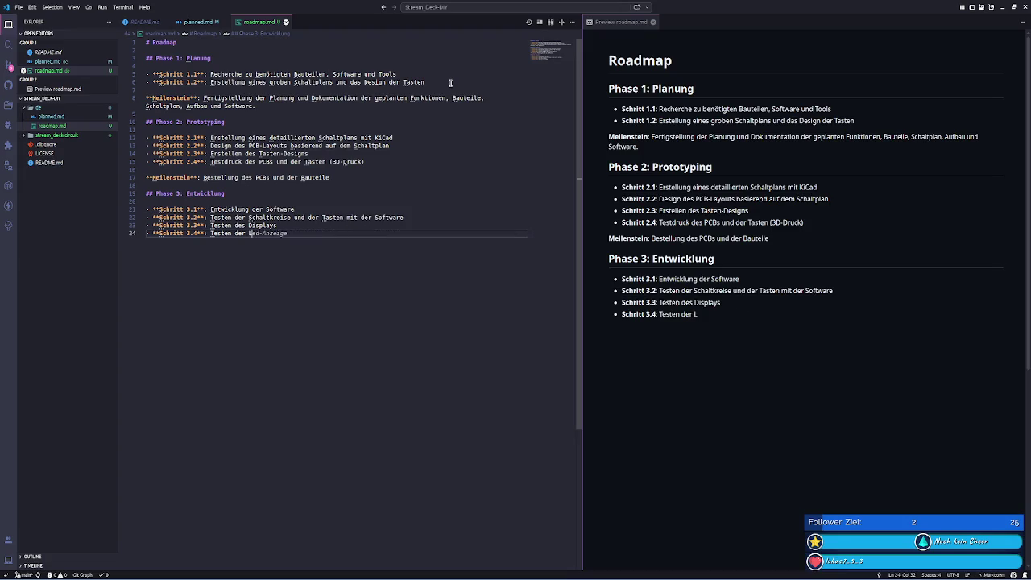
pyautogui.write('om')
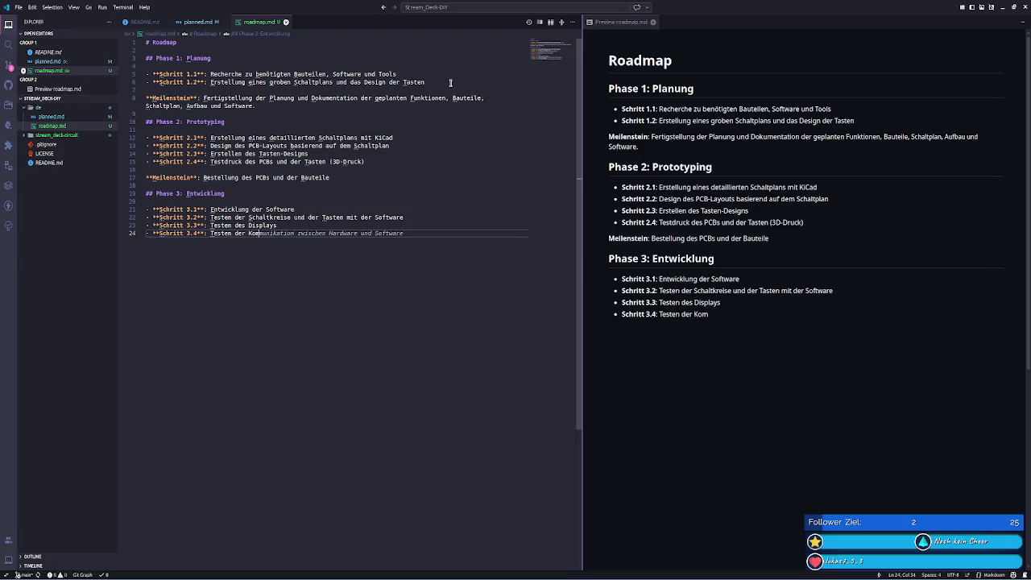
pyautogui.write('patibilität mit Stream Deck Alternativen')
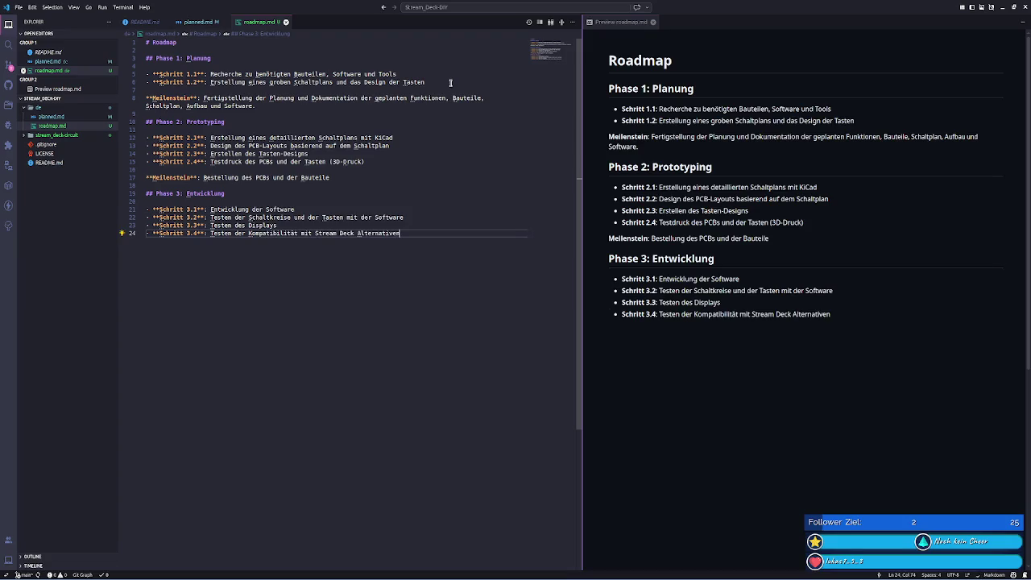
pyautogui.hotkey('ctrl', 'BackSpace')
pyautogui.write('Software')
# - Finish Schritt 3.4 and add Phase 3's Meilenstein on software completion and hardware tests
pyautogui.press('Tab')
pyautogui.press('Return')
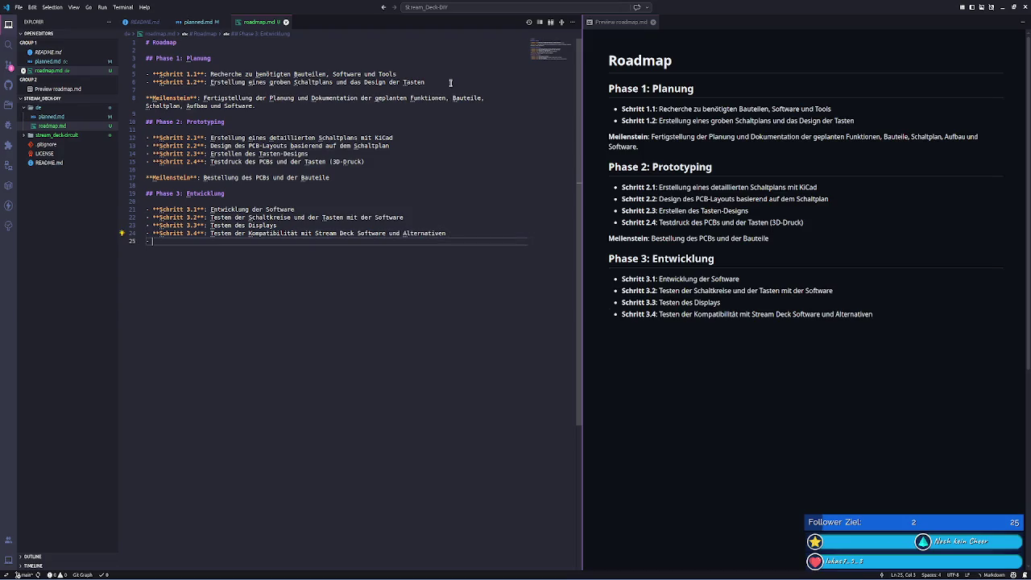
pyautogui.press('Return')
pyautogui.press('Return')
pyautogui.press('Tab')
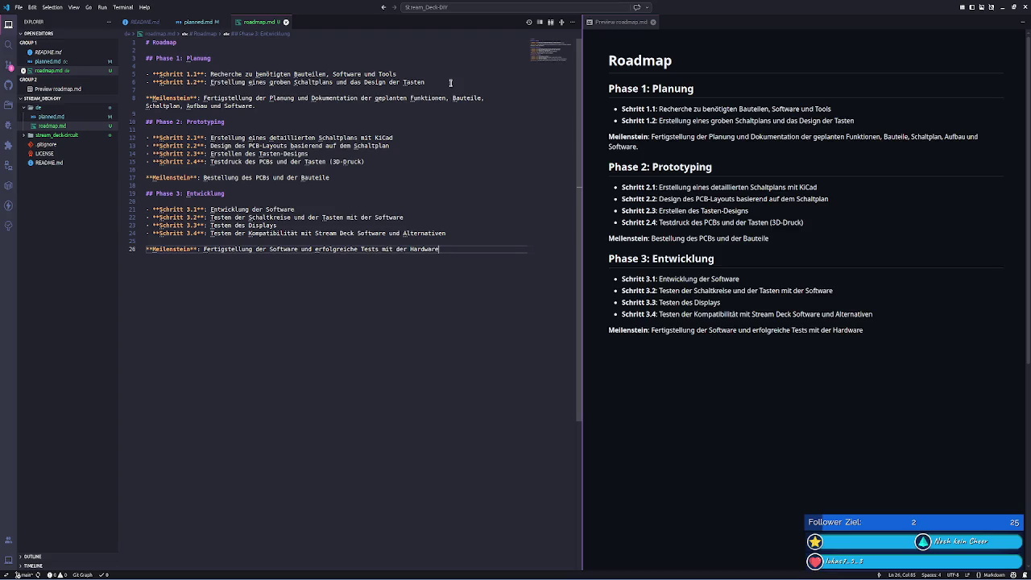
pyautogui.press('Return')
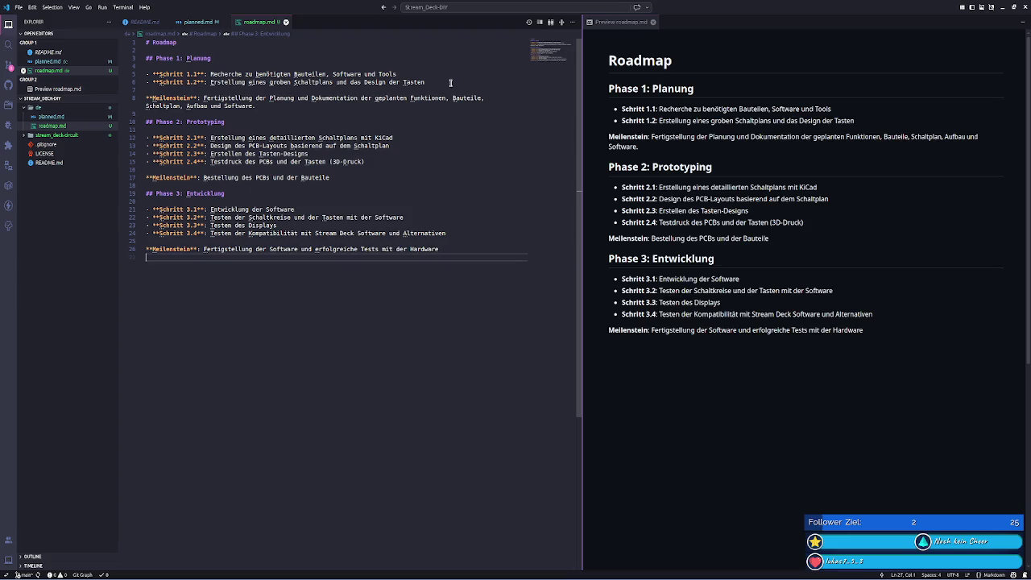
# - Add the '## Phase 4: Produktion' heading with Schritt 4.1 'Bestückung des PCBs mit den Bauteilen'
pyautogui.press('Return')
pyautogui.press('Tab')
pyautogui.press('Return')
pyautogui.press('Return')
pyautogui.press('Tab')
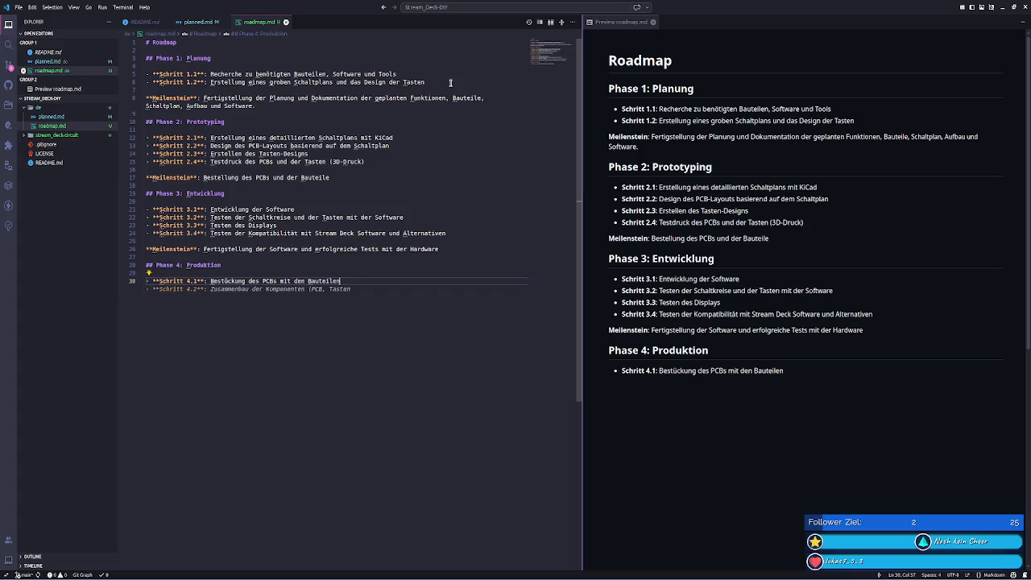
# - Add Schritte 4.2 and 4.3, steering 4.3 toward the case design
pyautogui.press('Tab')
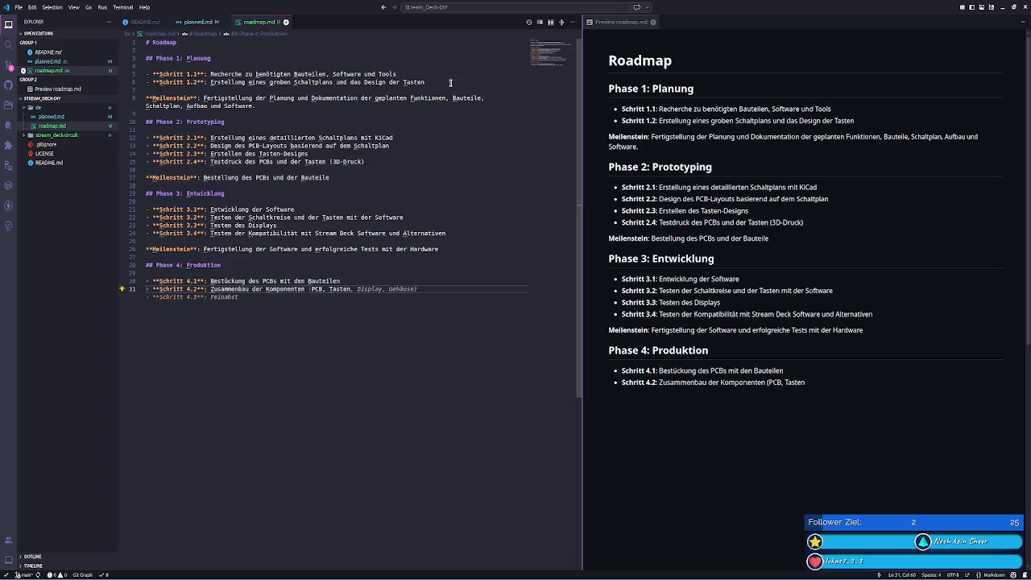
pyautogui.press('Tab')
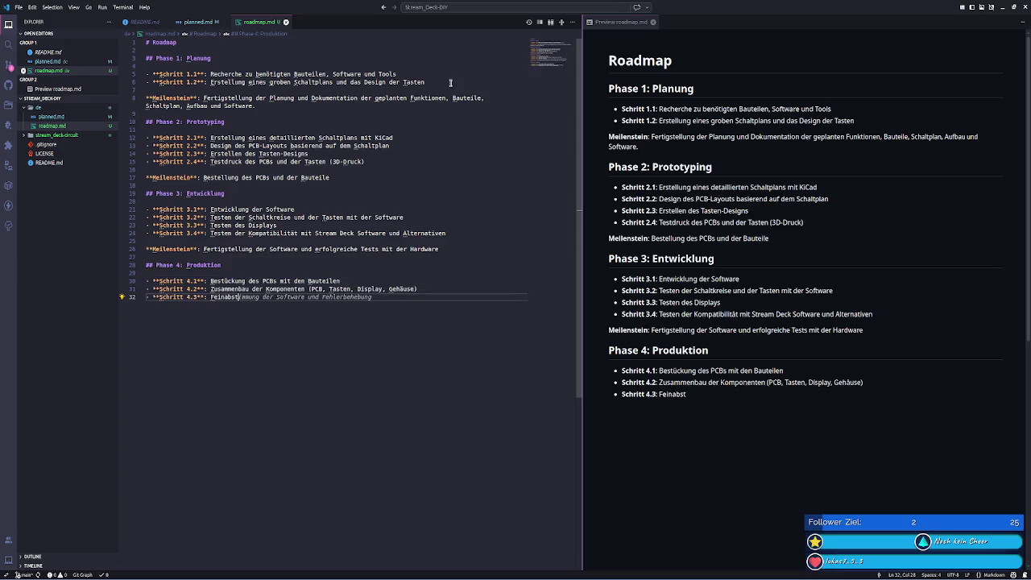
pyautogui.hotkey('ctrl', 'BackSpace')
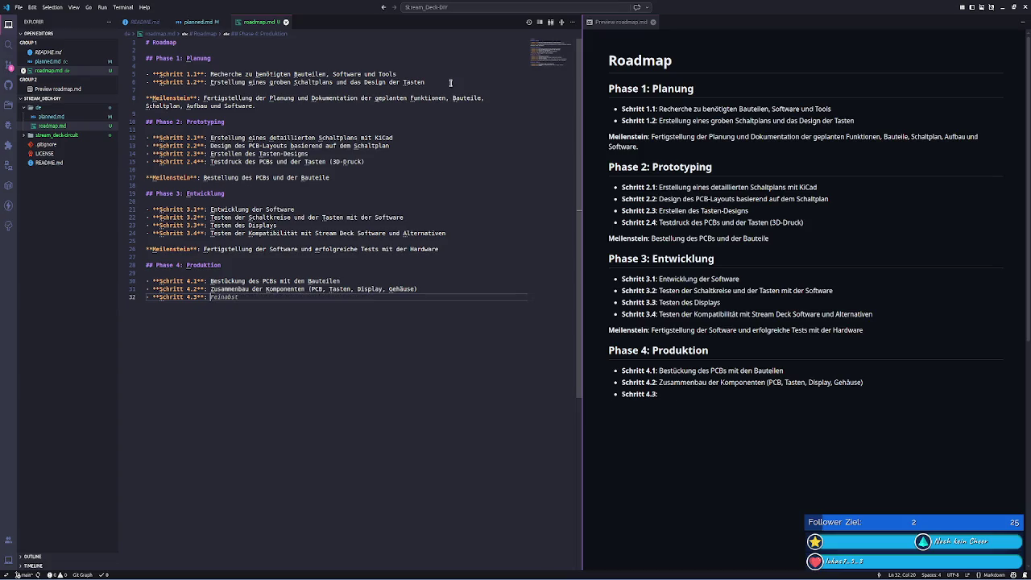
pyautogui.write('Desg')
pyautogui.write('ign')
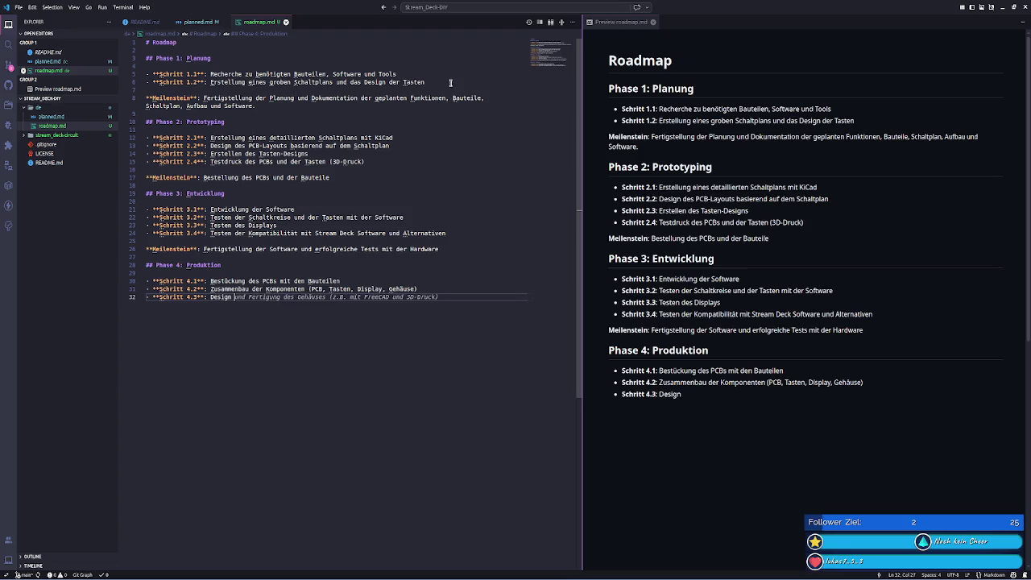
pyautogui.hotkey('ctrl', 'Right')
pyautogui.hotkey('ctrl', 'Right')
pyautogui.hotkey('ctrl', 'Right')
pyautogui.press('Tab')
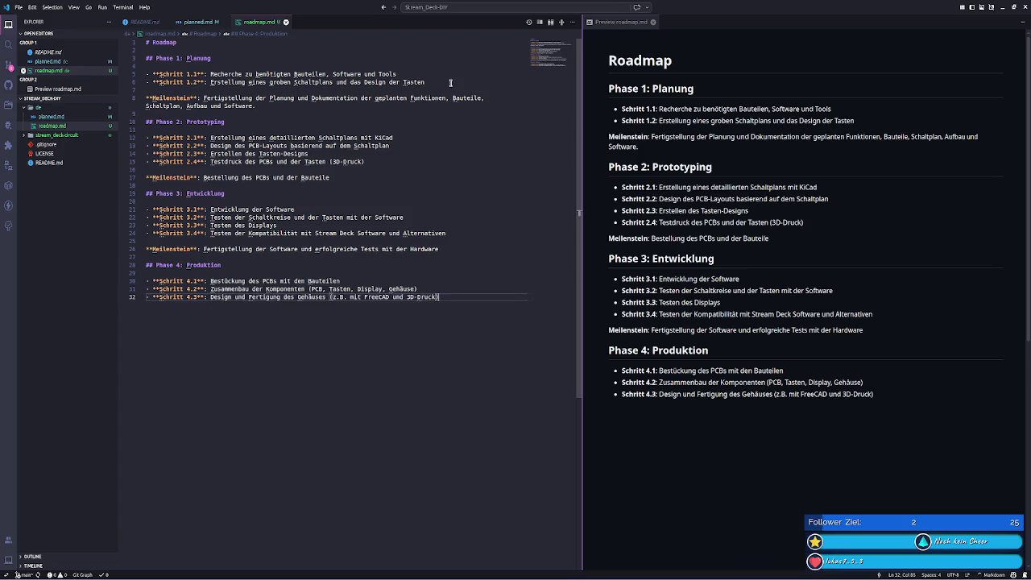
pyautogui.press('Return')
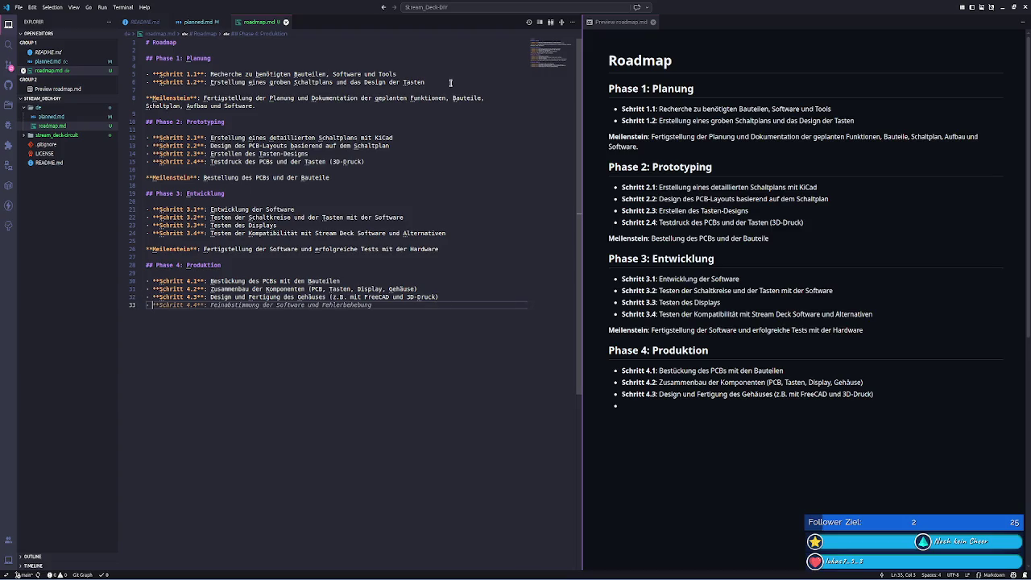
# - Add Schritt 4.4 and the Phase 4 Meilenstein on completing the Stream Deck
pyautogui.press('Tab')
pyautogui.press('Return')
pyautogui.press('Return')
pyautogui.press('BackSpace')
pyautogui.press('BackSpace')
pyautogui.press('Return')
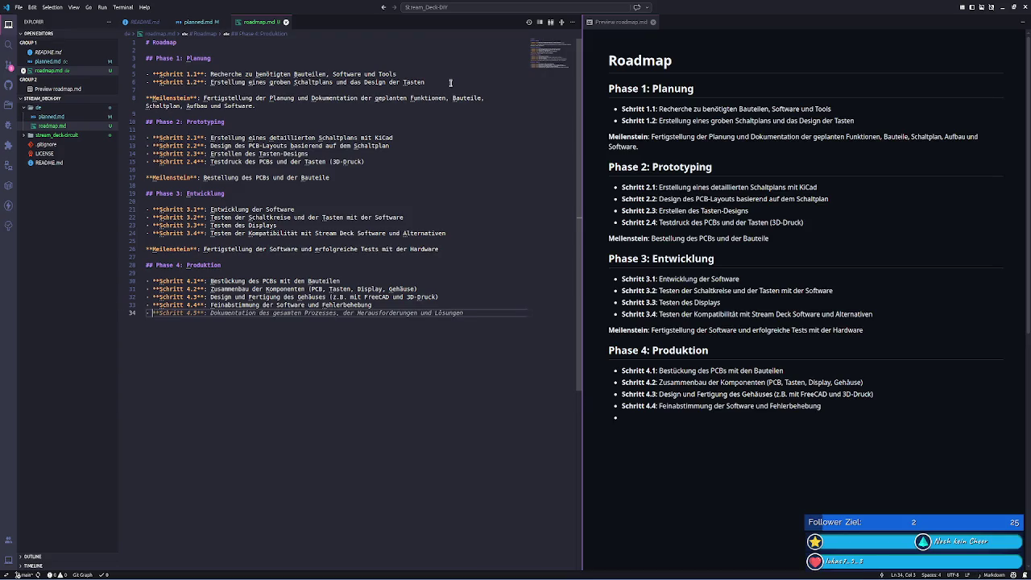
pyautogui.press('BackSpace')
pyautogui.press('BackSpace')
pyautogui.press('Return')
pyautogui.write('**')
pyautogui.press('Tab')
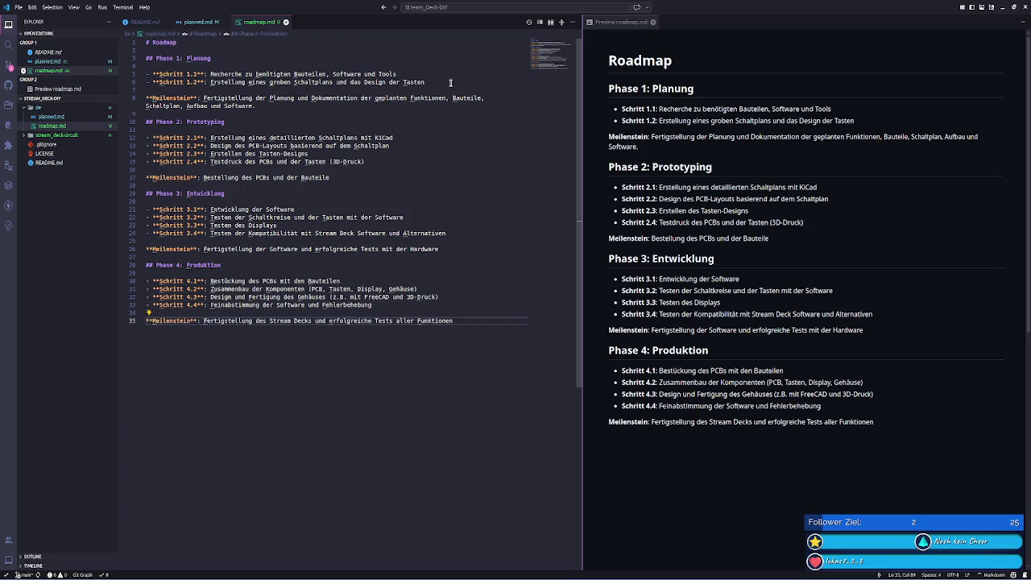
pyautogui.press('Return')
pyautogui.press('Return')
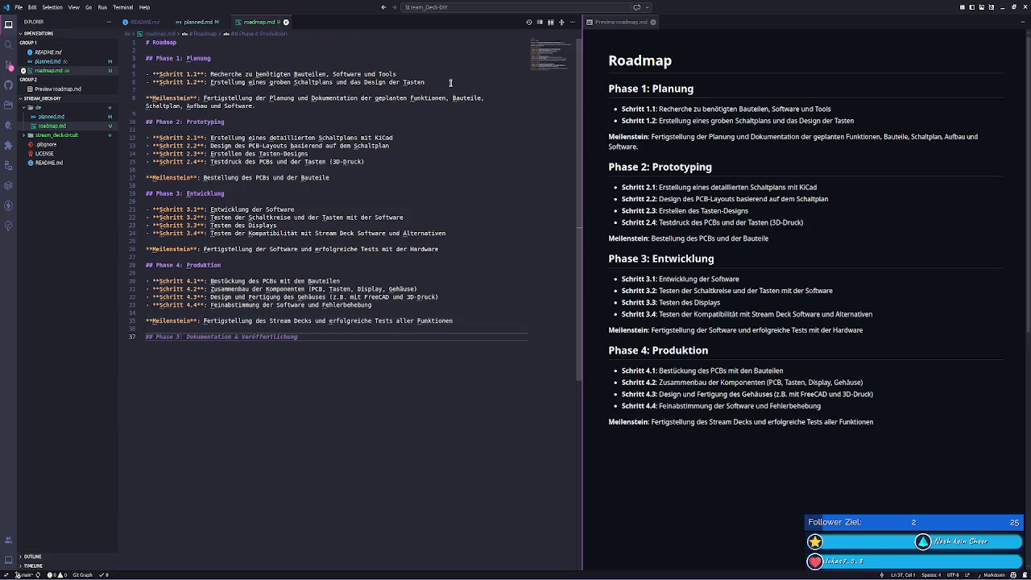
# - Add the heading '## Phase 5: Dokumentation', dropping '& Veröffentlichung'
pyautogui.press('Tab')
pyautogui.press('BackSpace')
pyautogui.press('BackSpace')
pyautogui.press('BackSpace')
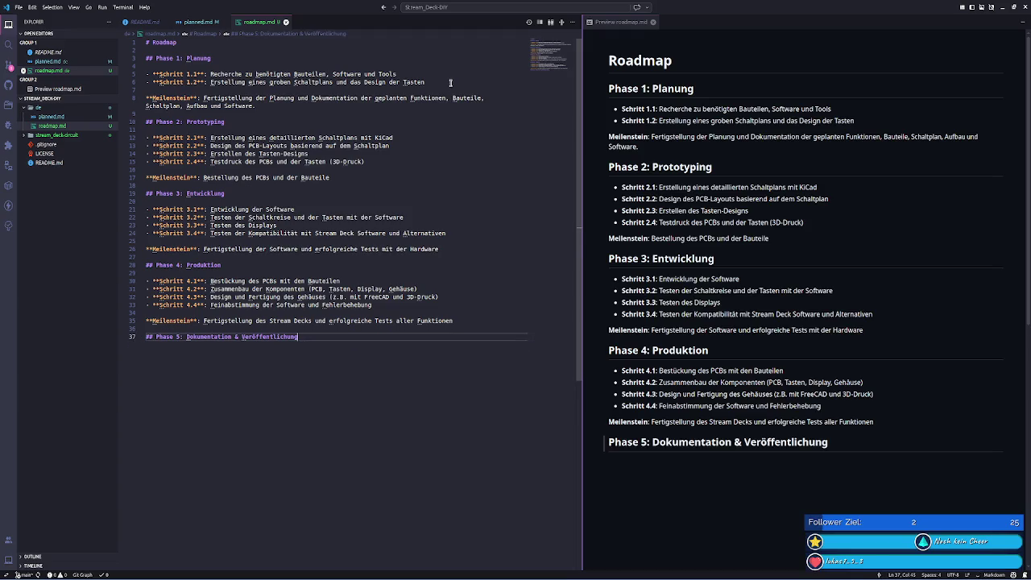
pyautogui.press('BackSpace')
pyautogui.press('BackSpace')
pyautogui.press('BackSpace')
pyautogui.press('Return')
pyautogui.press('Return')
# - Add Schritte 5.1 and 5.2 and a Meilenstein on publishing on GitHub
pyautogui.press('Tab')
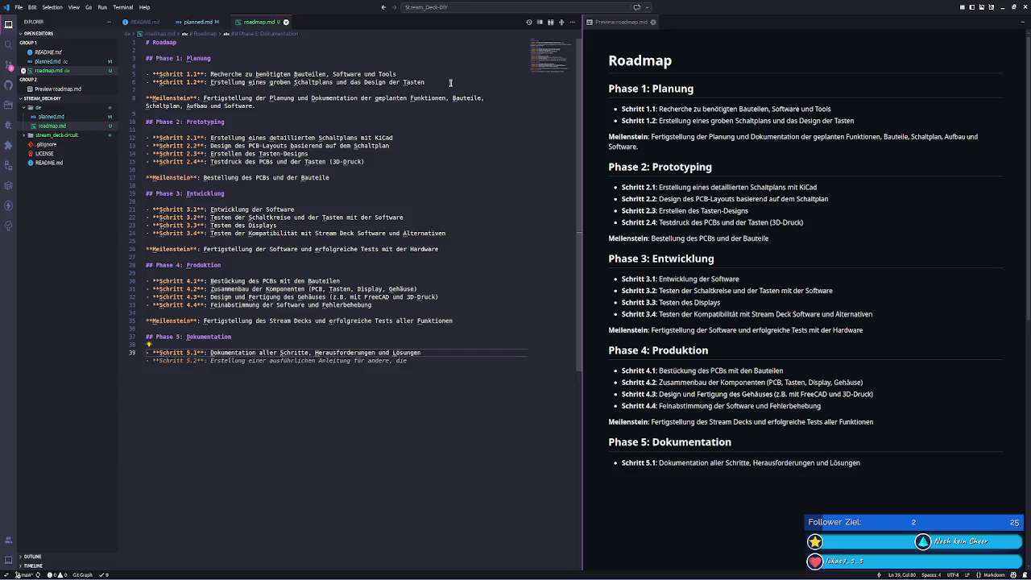
pyautogui.press('Tab')
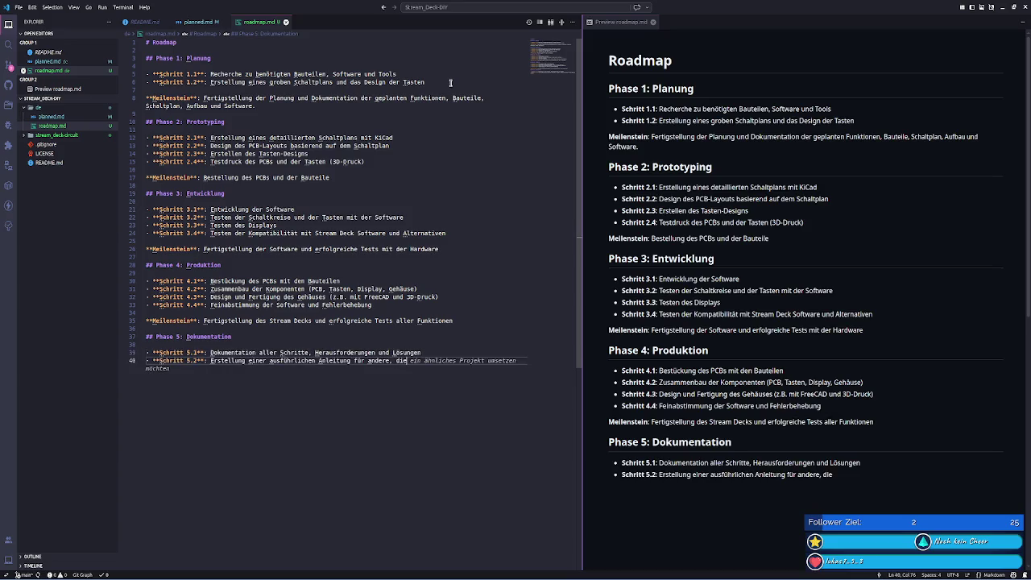
pyautogui.press('Tab')
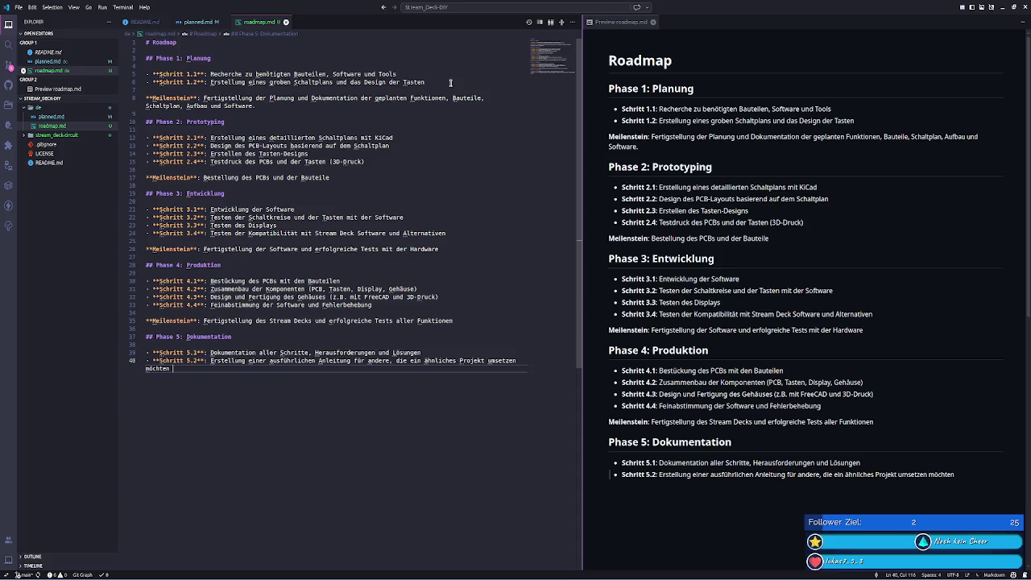
pyautogui.press('Return')
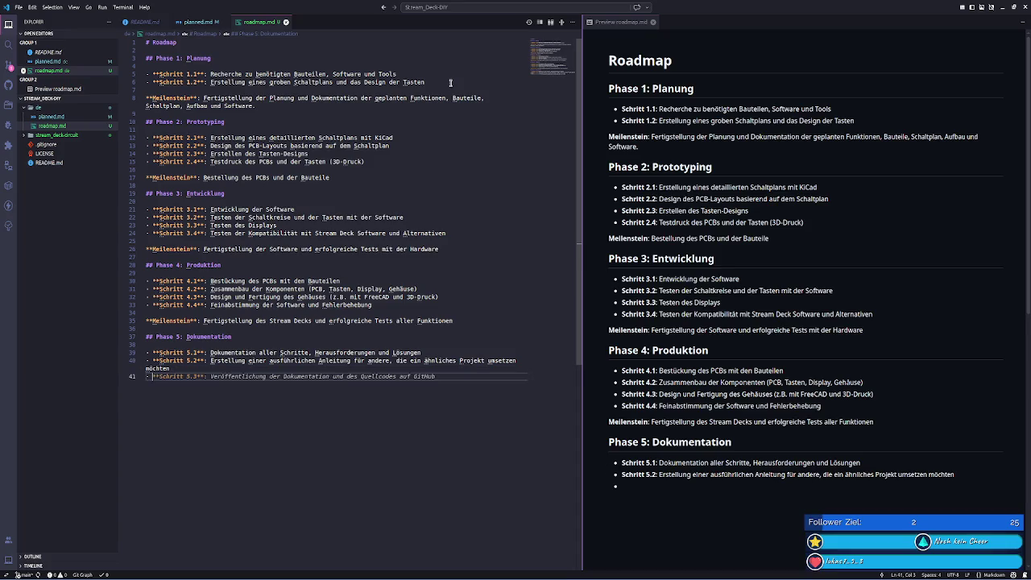
pyautogui.press('Return')
pyautogui.press('Return')
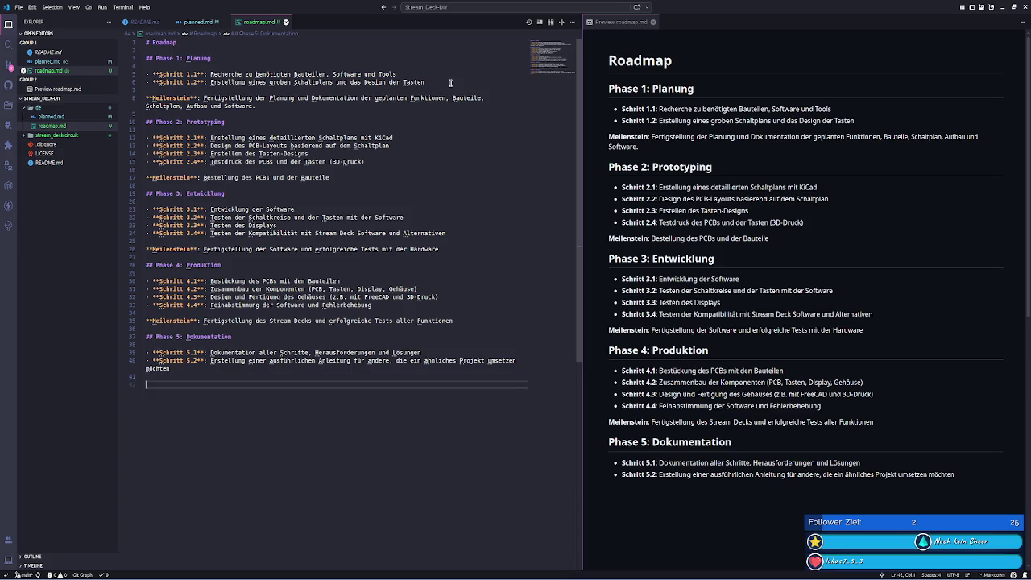
pyautogui.write('**')
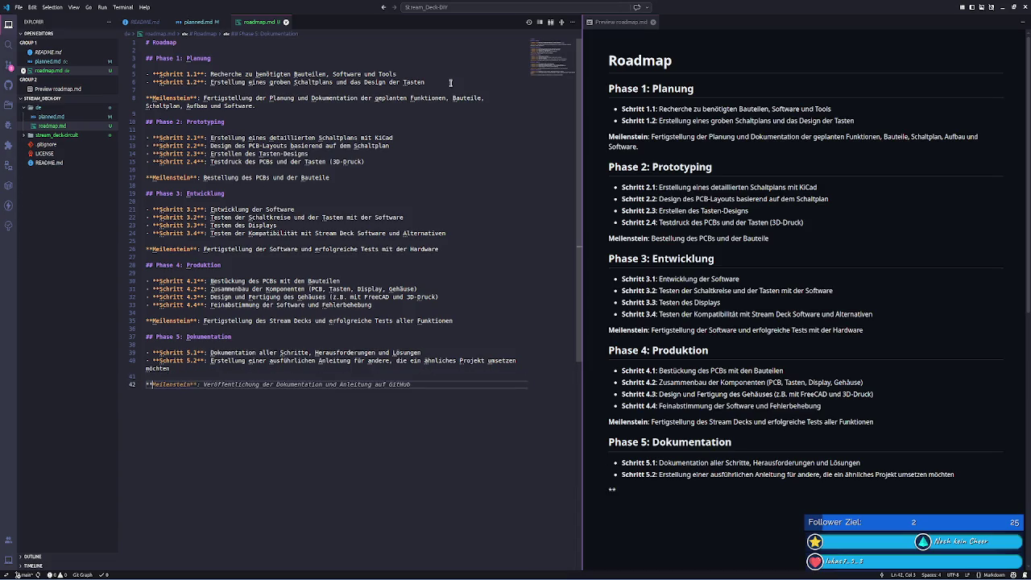
pyautogui.press('Tab')
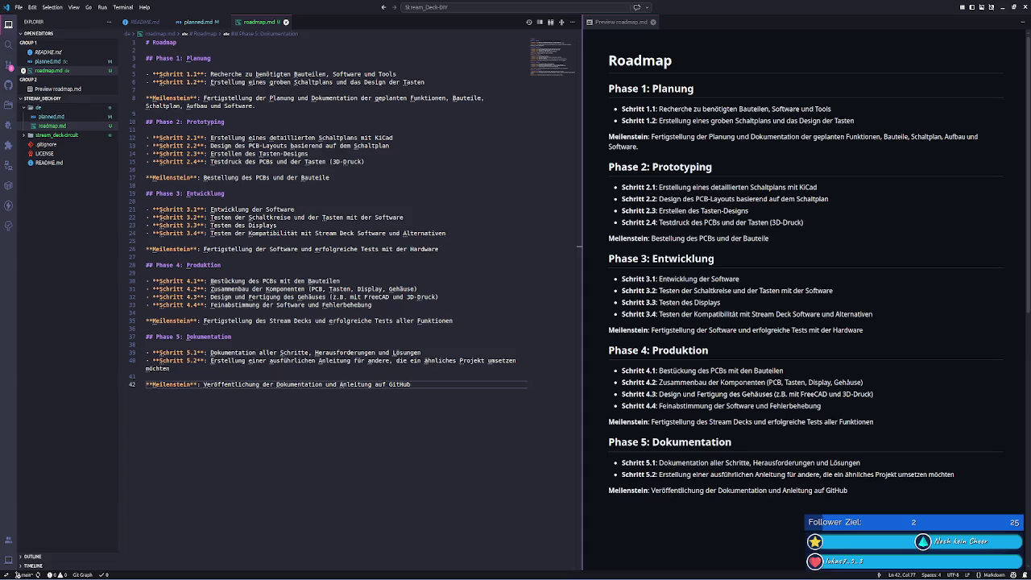
# - Extend Schritt 3.1 with '(Tastenmatrix, Displaysteuerung, Kommunikation)' after 'Entwicklung der Software'
pyautogui.click(246, 210)
pyautogui.click(274, 210)
pyautogui.click(347, 232)
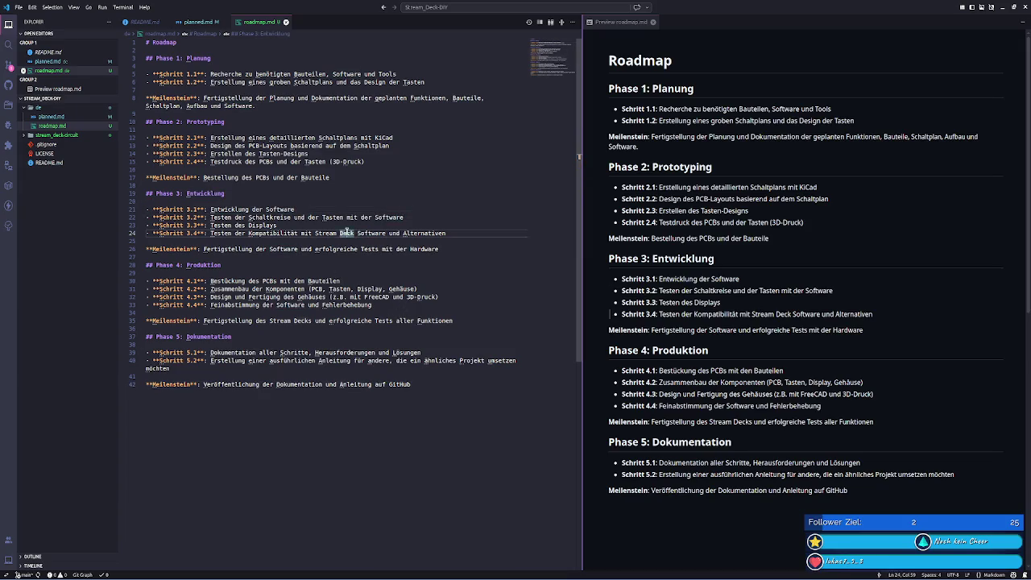
pyautogui.click(277, 224)
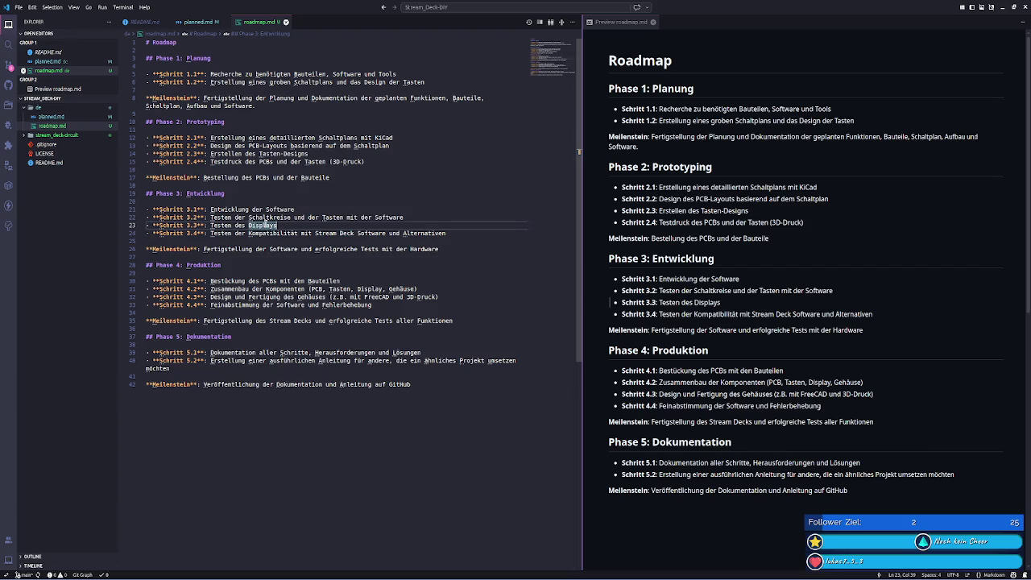
pyautogui.click(305, 210)
pyautogui.write('(T)')
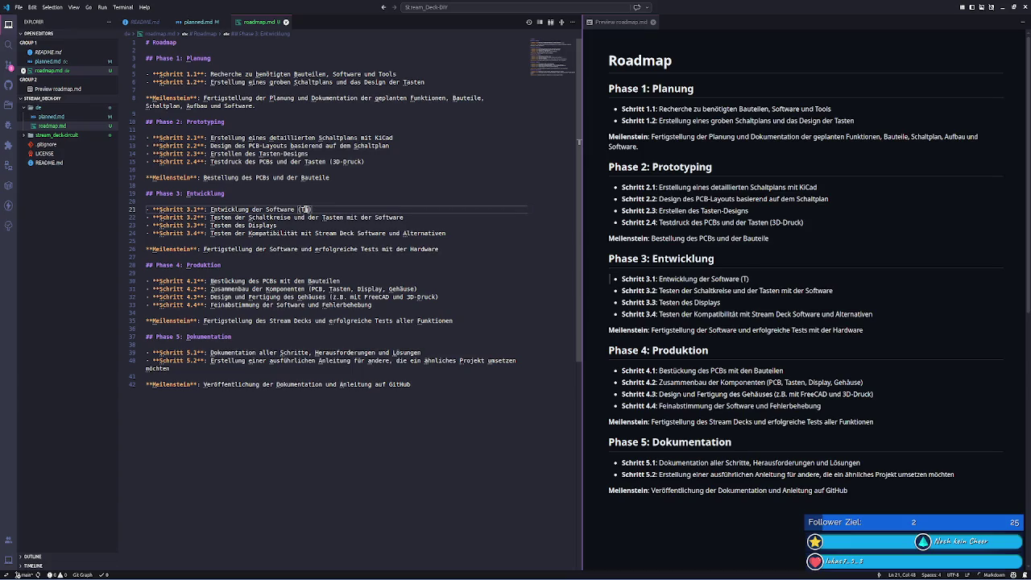
pyautogui.write('astenmatrix,')
pyautogui.hotkey('ctrl', 'Right')
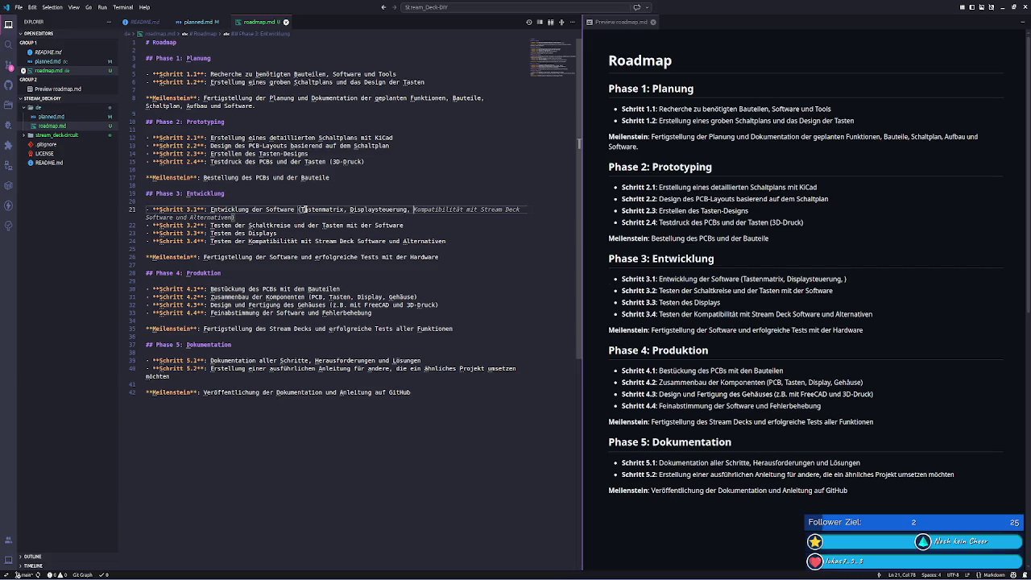
pyautogui.press('BackSpace')
pyautogui.press('BackSpace')
pyautogui.press('Right')
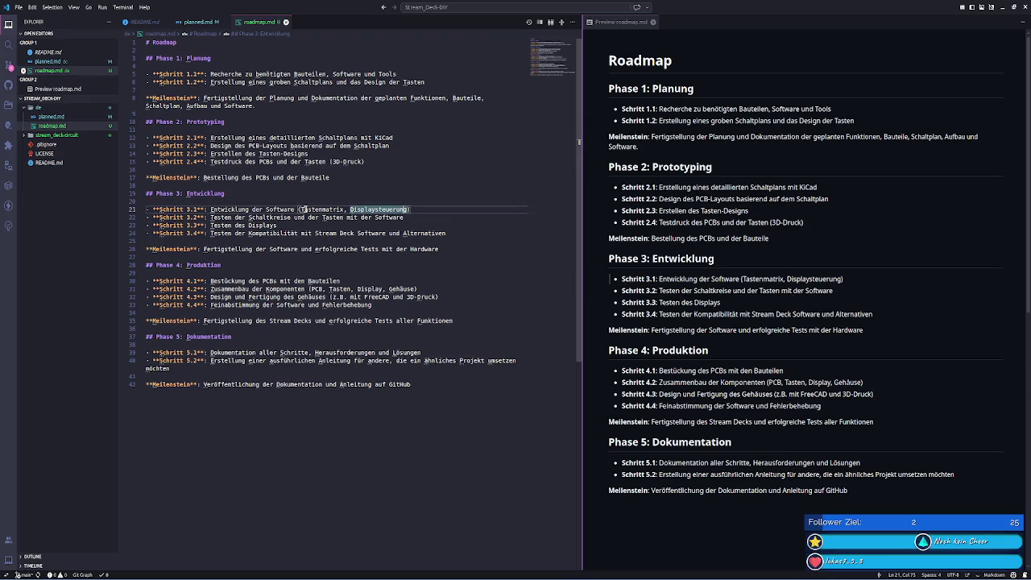
pyautogui.press('Left')
pyautogui.write(', Kommunikation')
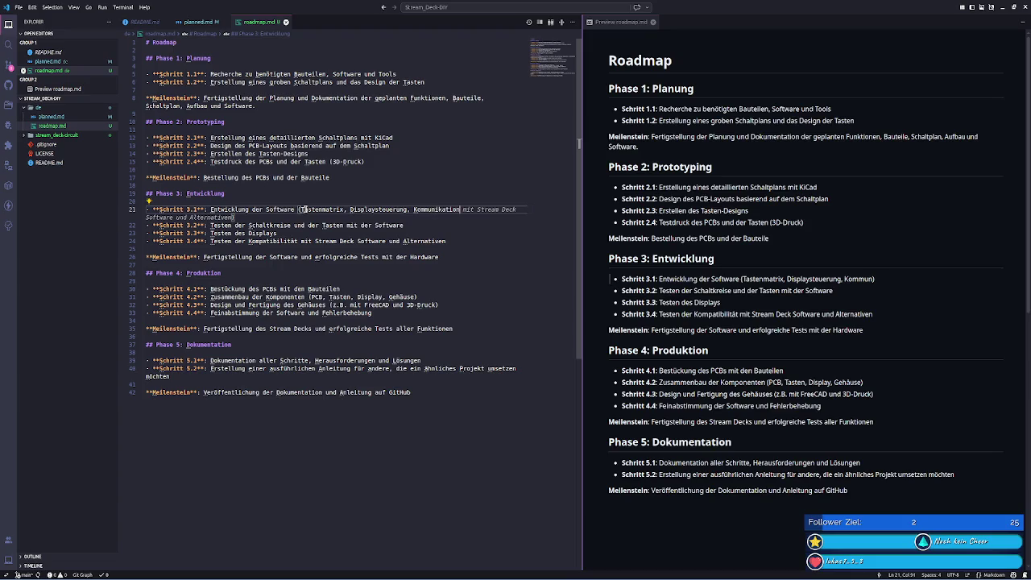
pyautogui.press('End')
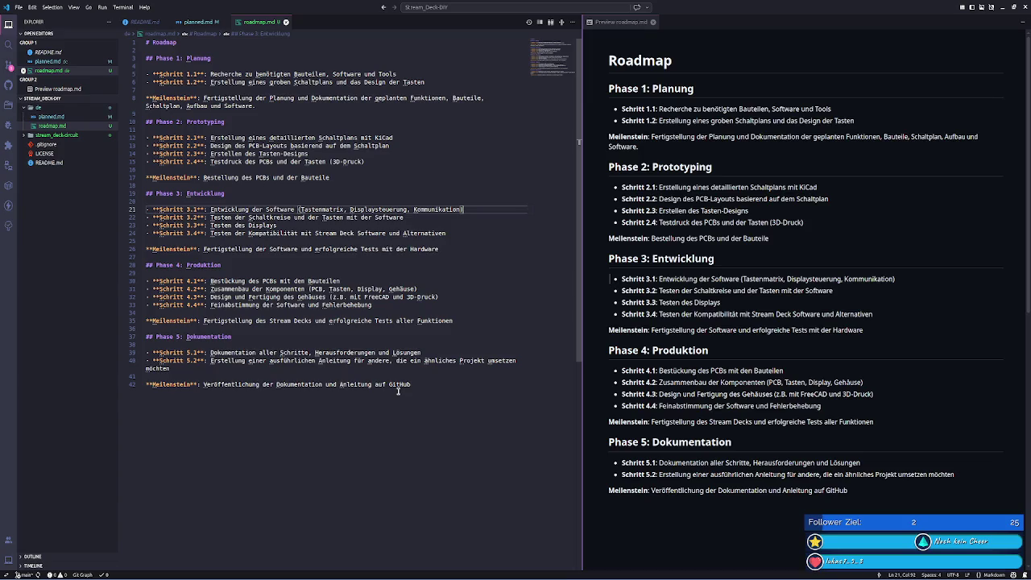
pyautogui.moveTo(234, 575)
pyautogui.hotkey('ctrl', 'shift', 'g')
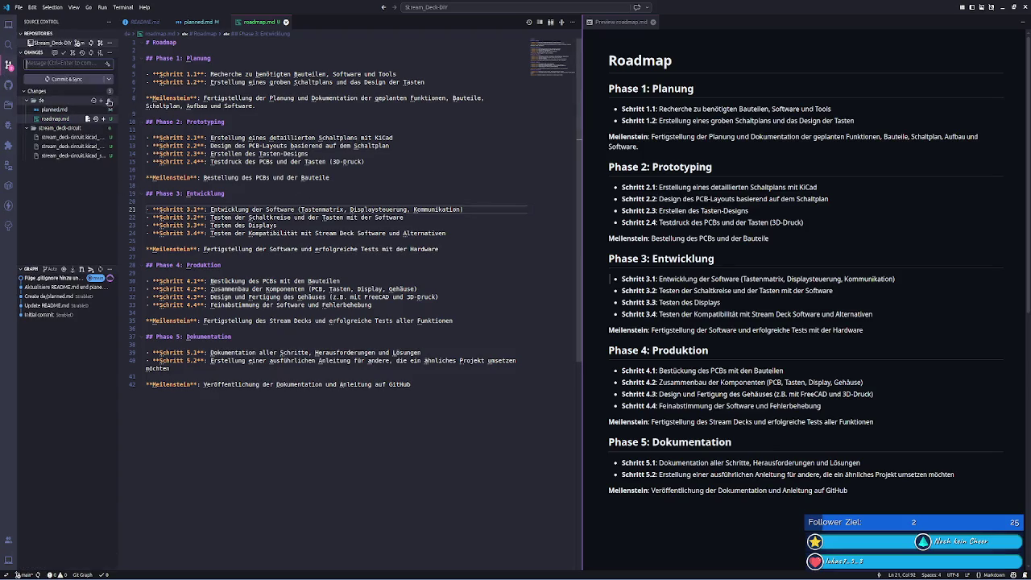
# - Commit and sync the planned.md and roadmap.md changes with a generated message, then switch to KiCad
pyautogui.click(103, 101)
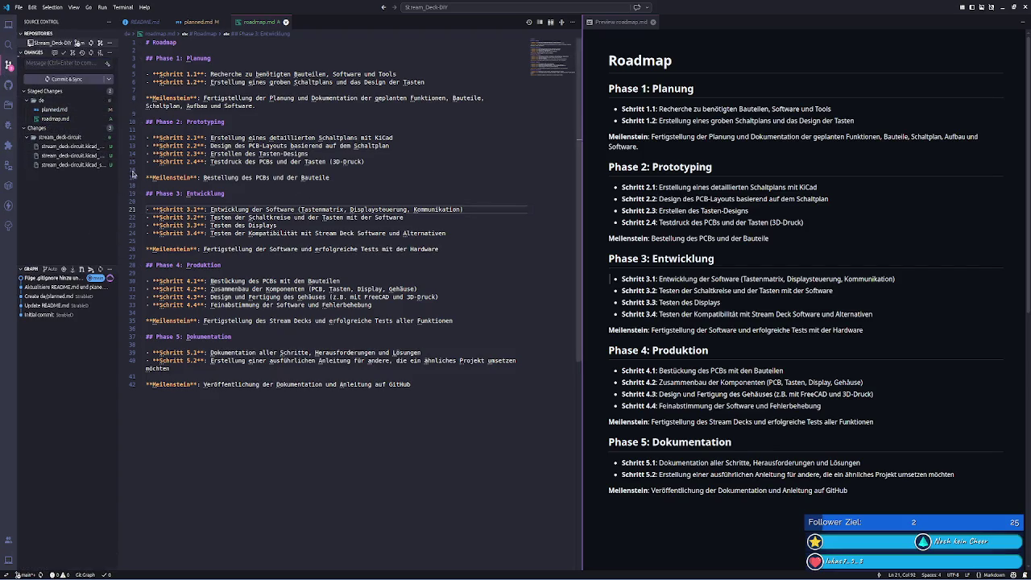
pyautogui.click(109, 66)
pyautogui.click(74, 129)
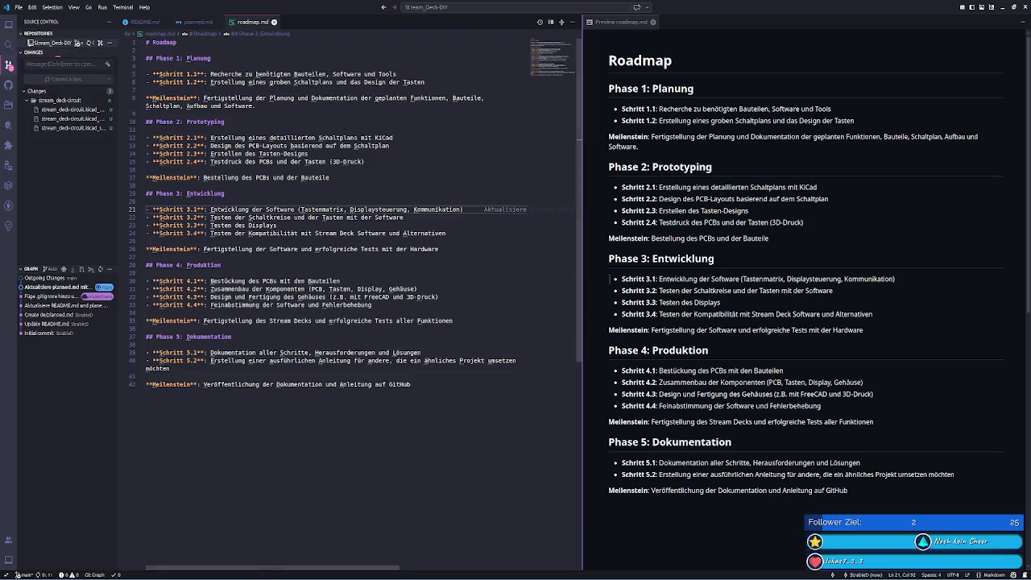
pyautogui.hotkey('alt', 'Tab')
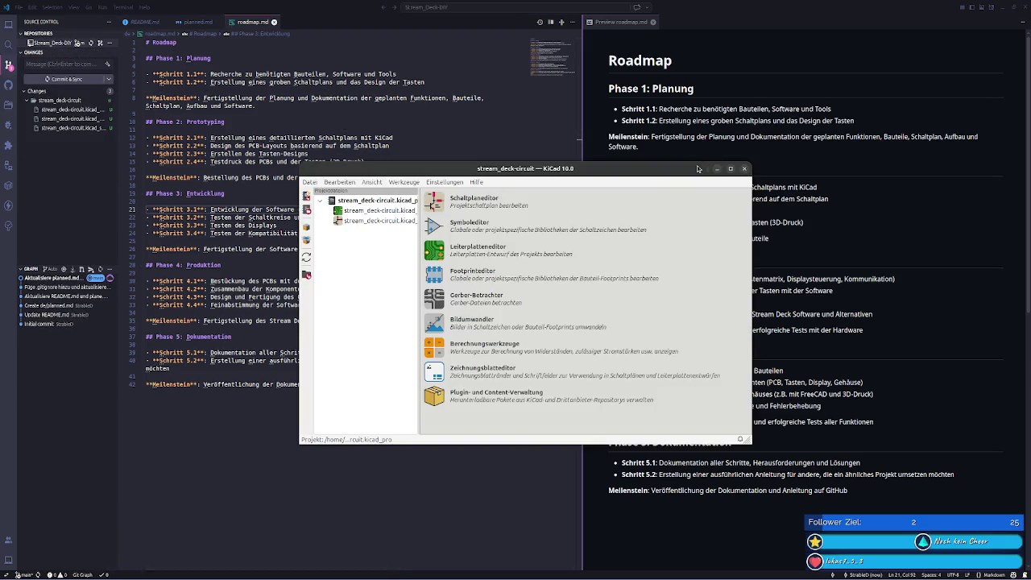
# - Resize the KiCad window, then open the stream_deck-circuit schematic in the Schaltplaneditor
pyautogui.doubleClick(657, 171)
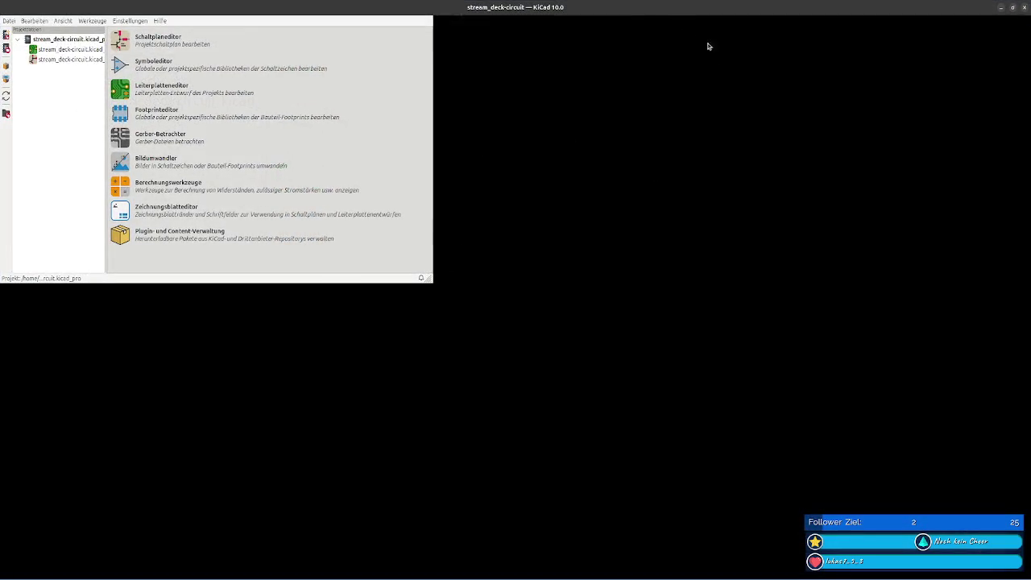
pyautogui.doubleClick(628, 8)
pyautogui.click(729, 168)
pyautogui.doubleClick(780, 9)
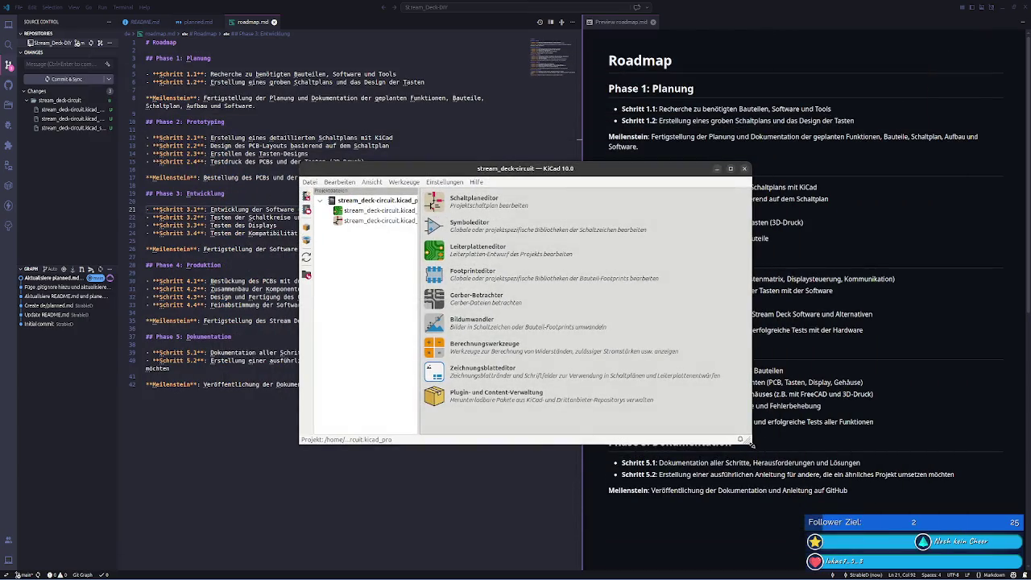
pyautogui.moveTo(752, 443); pyautogui.dragTo(749, 437)
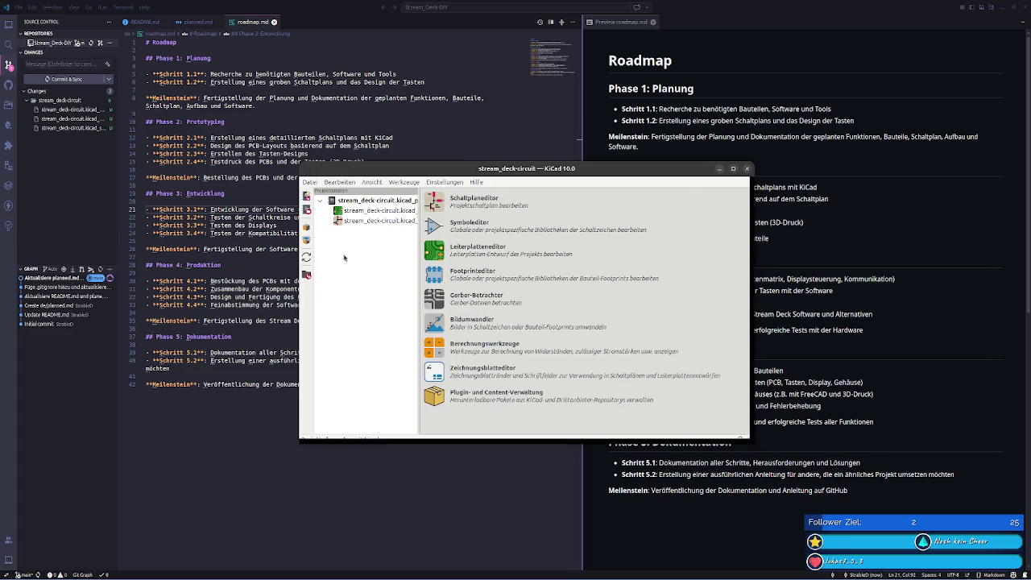
pyautogui.click(448, 201)
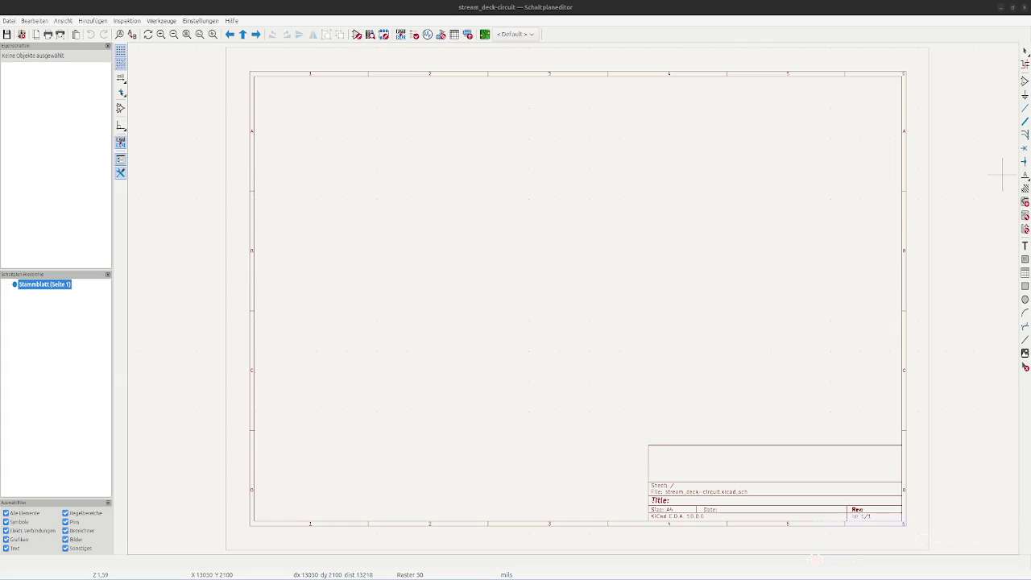
pyautogui.click(6, 21)
pyautogui.click(6, 20)
pyautogui.click(7, 20)
pyautogui.click(34, 20)
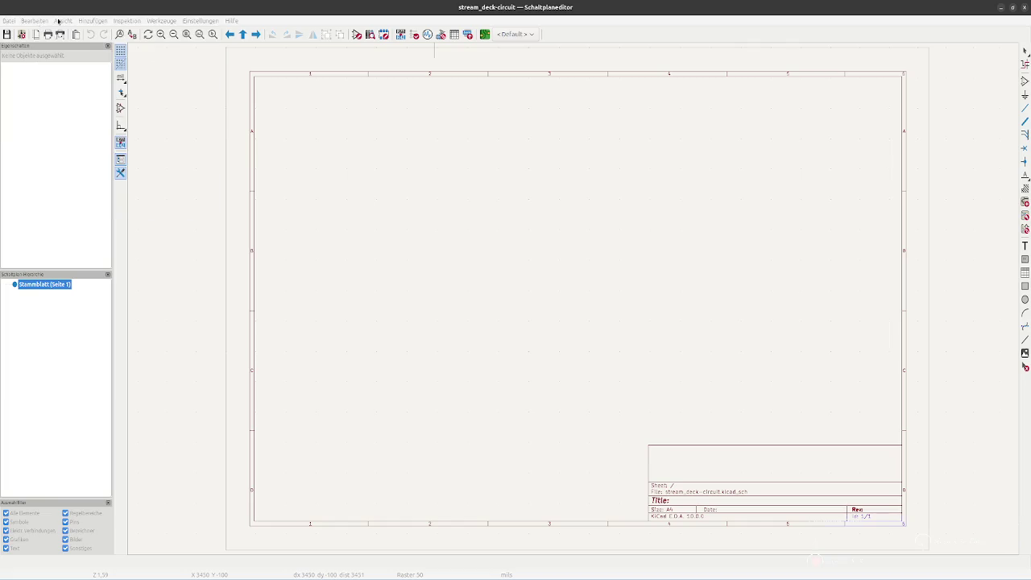
pyautogui.click(200, 21)
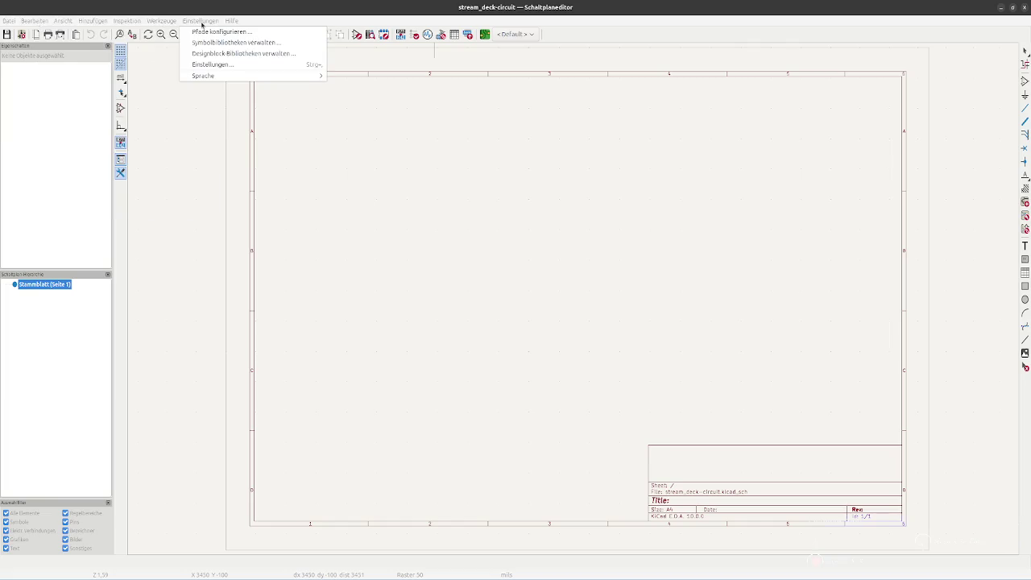
pyautogui.click(237, 78)
pyautogui.click(193, 65)
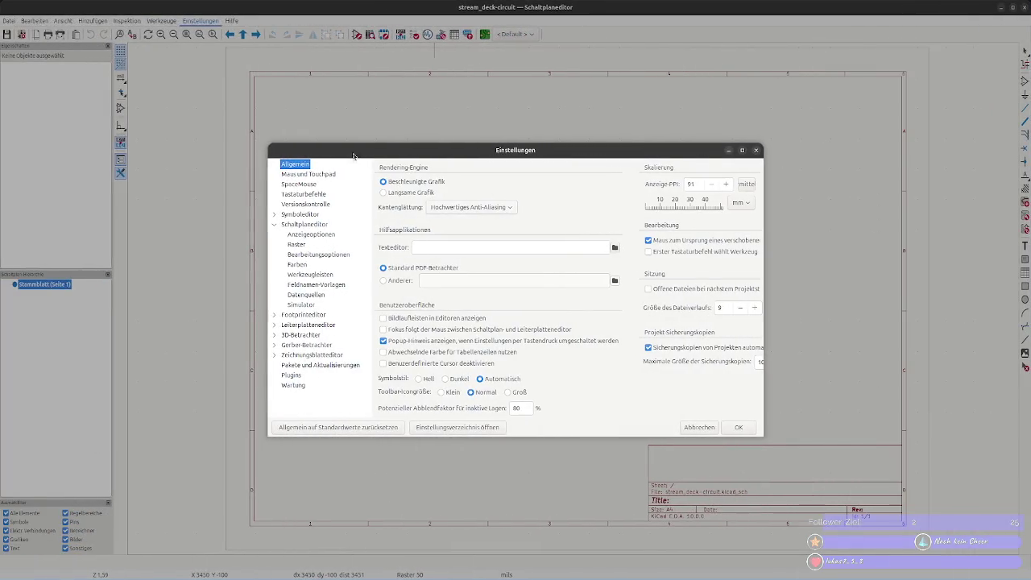
pyautogui.click(755, 150)
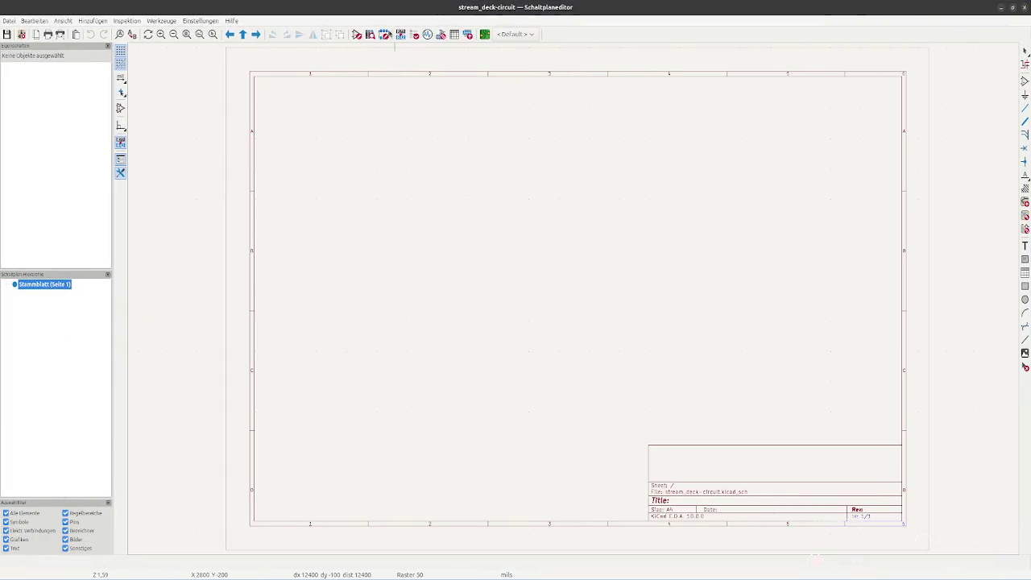
pyautogui.click(199, 20)
pyautogui.click(210, 67)
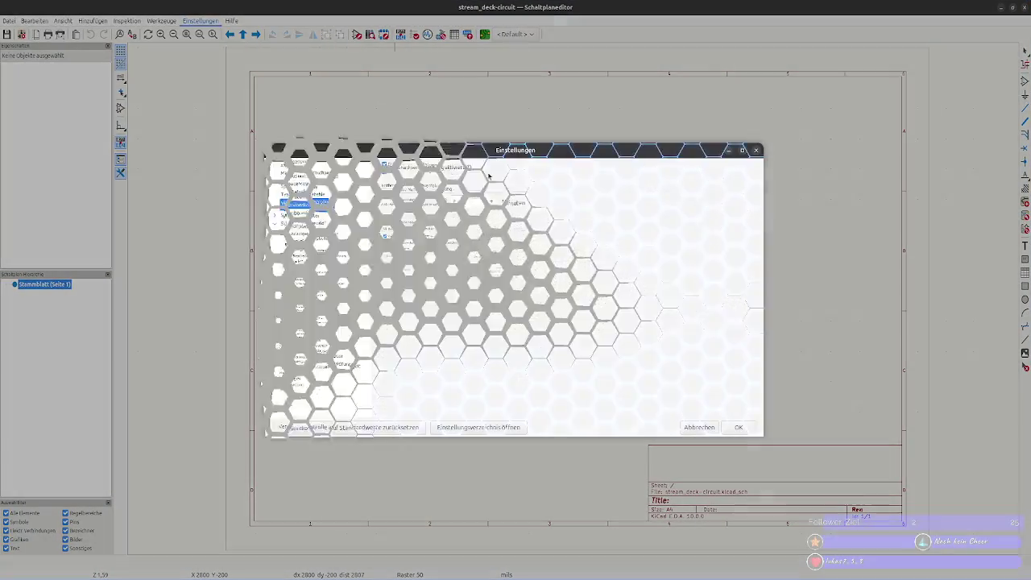
pyautogui.click(700, 427)
pyautogui.click(232, 21)
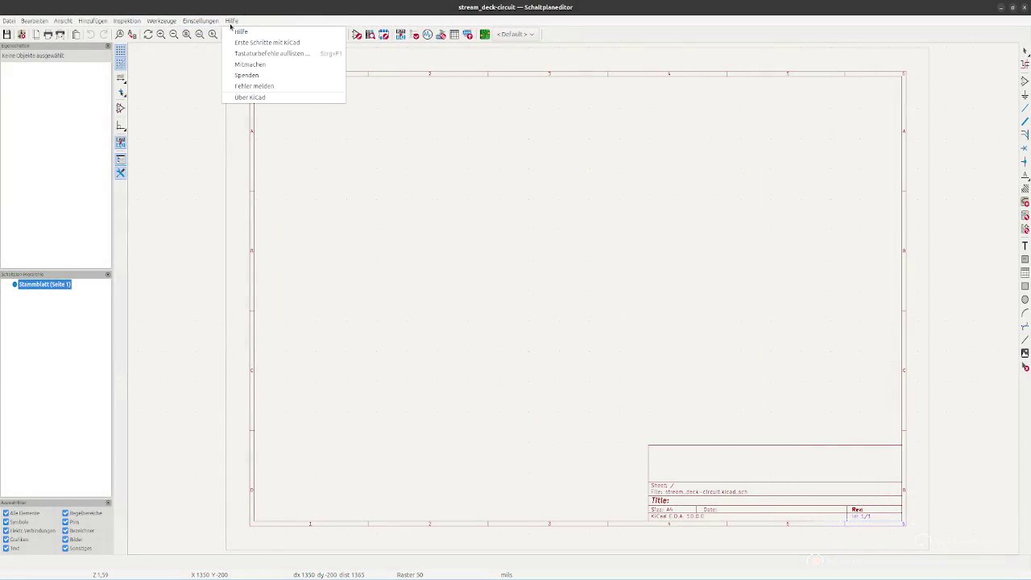
pyautogui.click(271, 97)
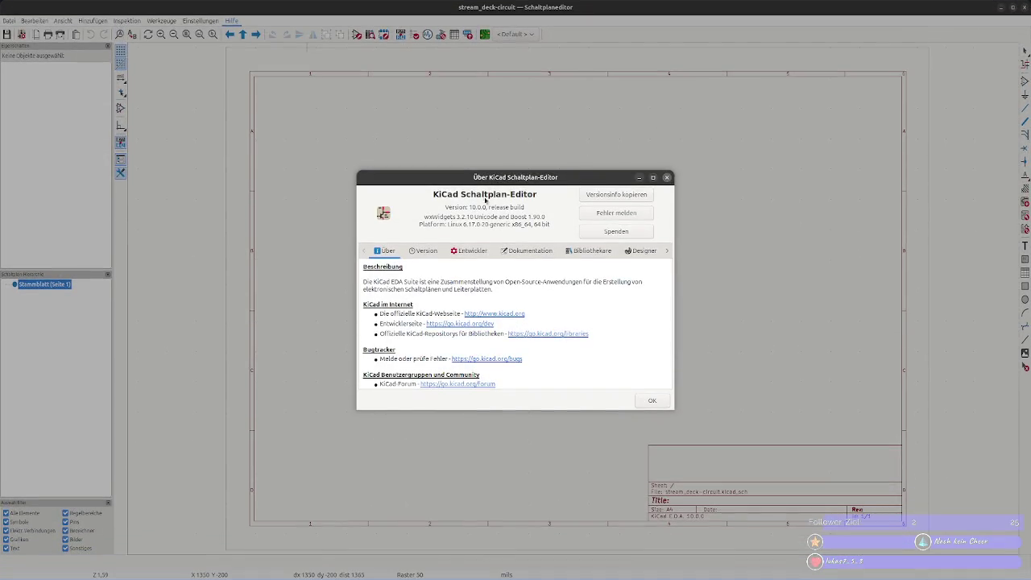
pyautogui.click(666, 177)
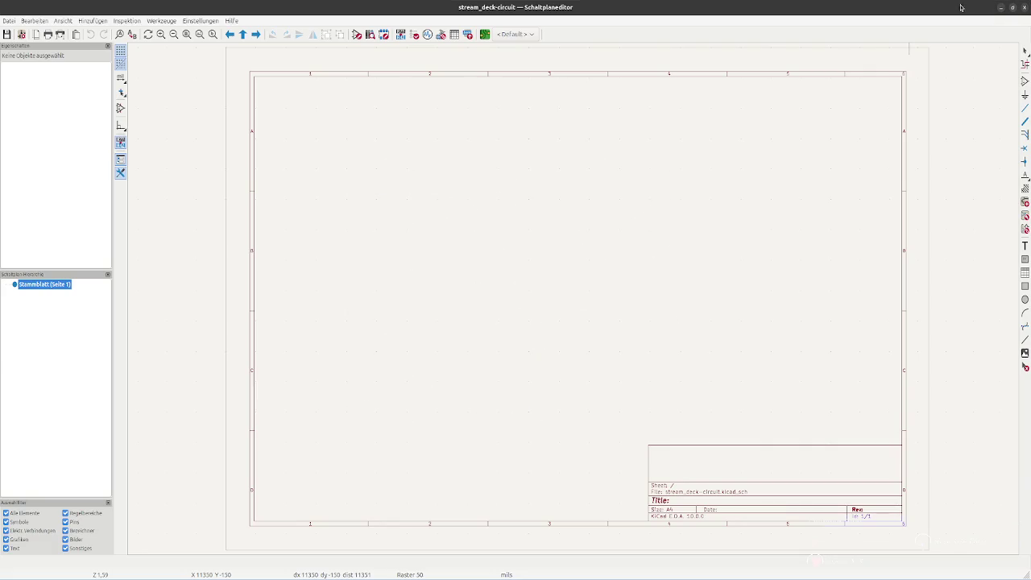
# - Zoom in and out on the blank sheet and try the canvas context menu twice
pyautogui.scroll(-5, 319, 329)
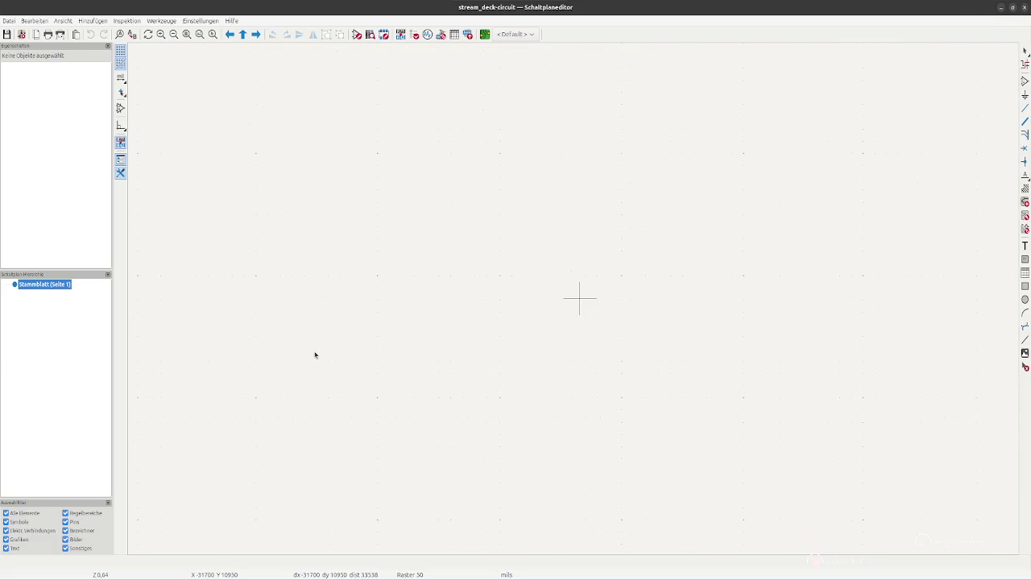
pyautogui.scroll(3, 315, 355)
pyautogui.scroll(-2, 315, 355)
pyautogui.scroll(-1, 314, 354)
pyautogui.scroll(1, 892, 243)
pyautogui.scroll(2, 780, 258)
pyautogui.rightClick(421, 265)
pyautogui.click(673, 314)
pyautogui.rightClick(553, 249)
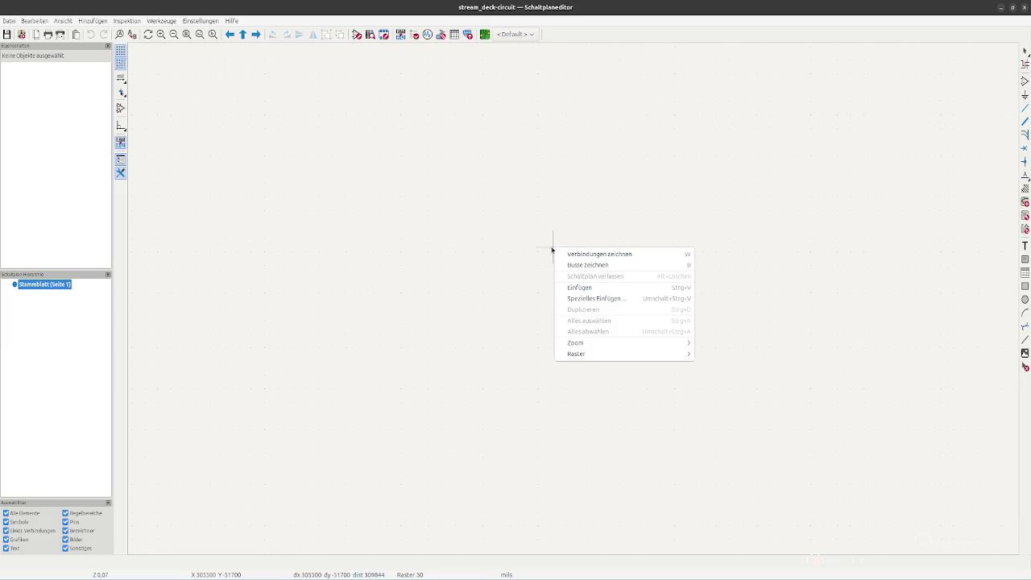
pyautogui.click(511, 253)
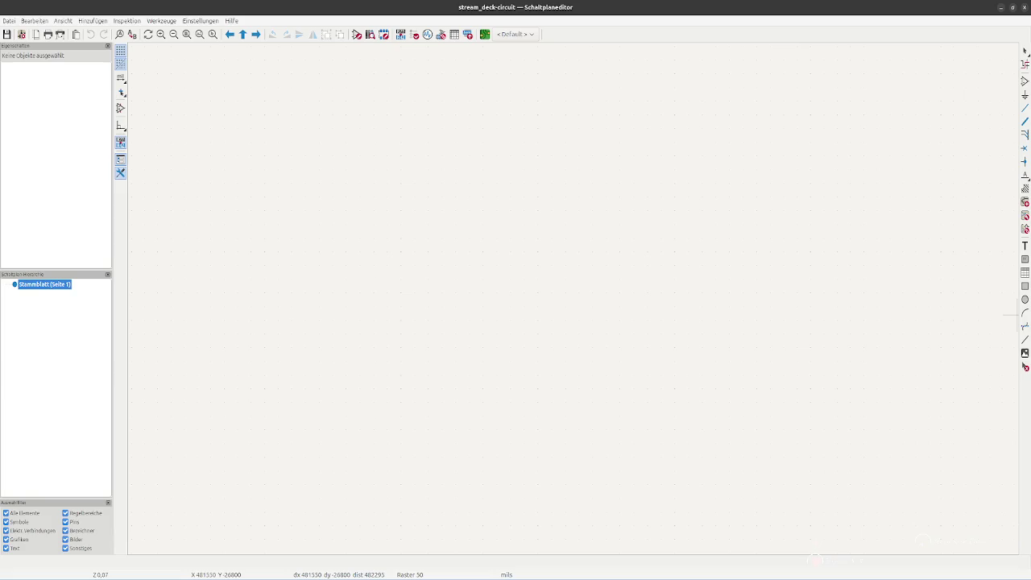
# - Recentre the view with Home and F4, zoom in, then bring up the Datei menu
pyautogui.press('Home')
pyautogui.press('F4')
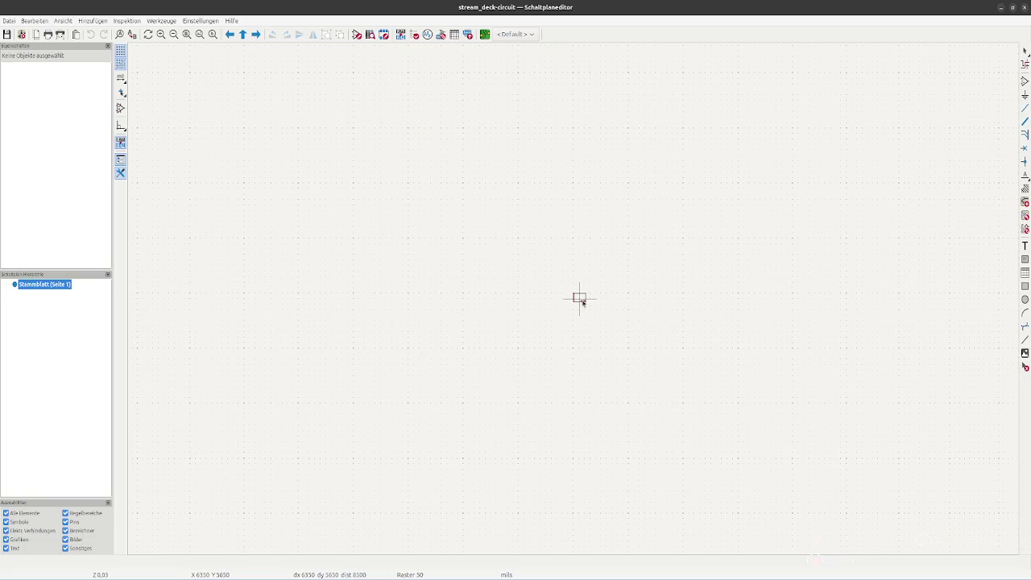
pyautogui.scroll(2, 577, 299)
pyautogui.scroll(1, 576, 308)
pyautogui.scroll(1, 573, 305)
pyautogui.scroll(1, 581, 299)
pyautogui.scroll(2, 580, 304)
pyautogui.scroll(1, 580, 305)
pyautogui.scroll(1, 579, 306)
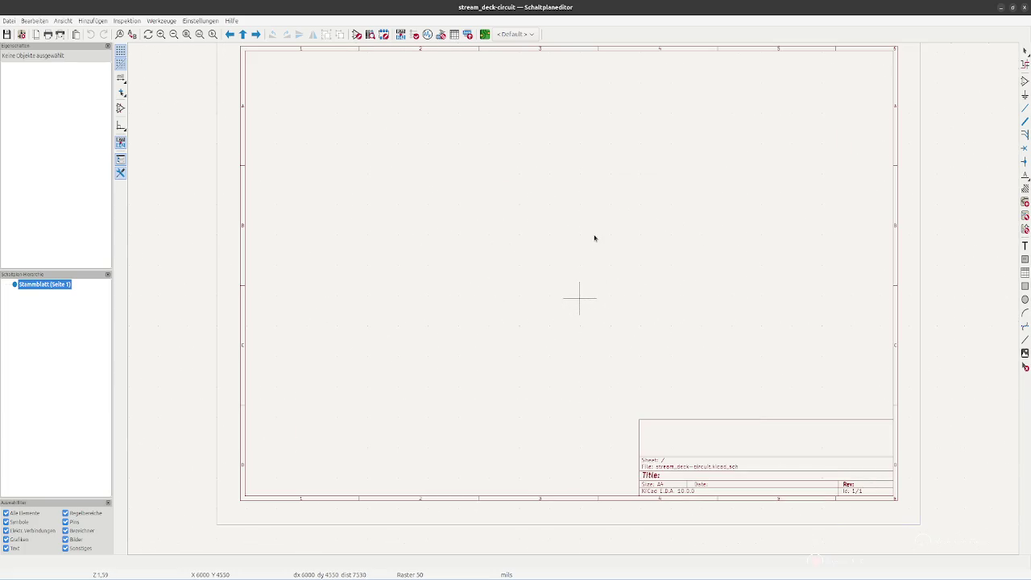
pyautogui.rightClick(917, 188)
pyautogui.rightClick(960, 210)
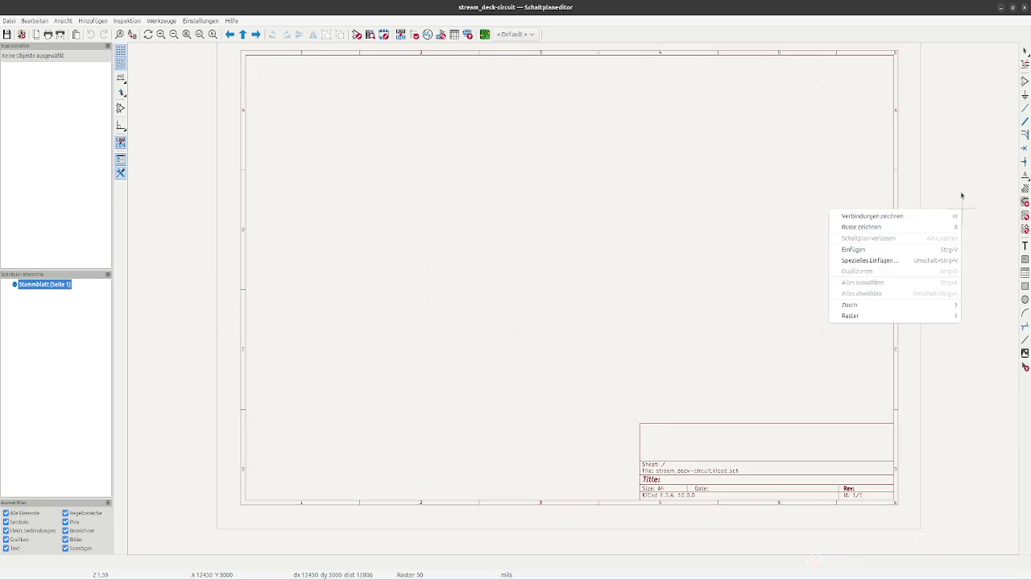
pyautogui.click(961, 195)
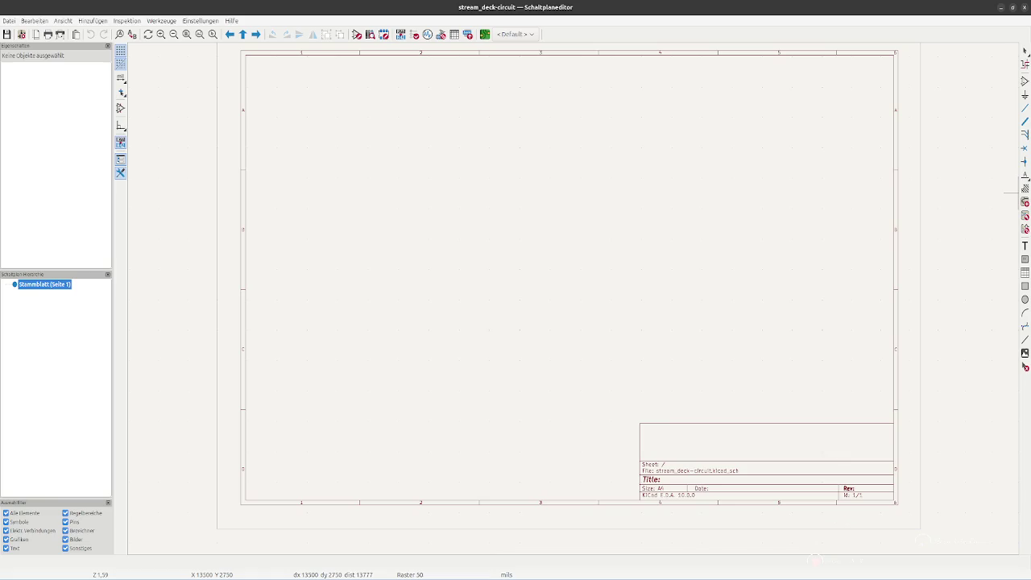
pyautogui.click(9, 20)
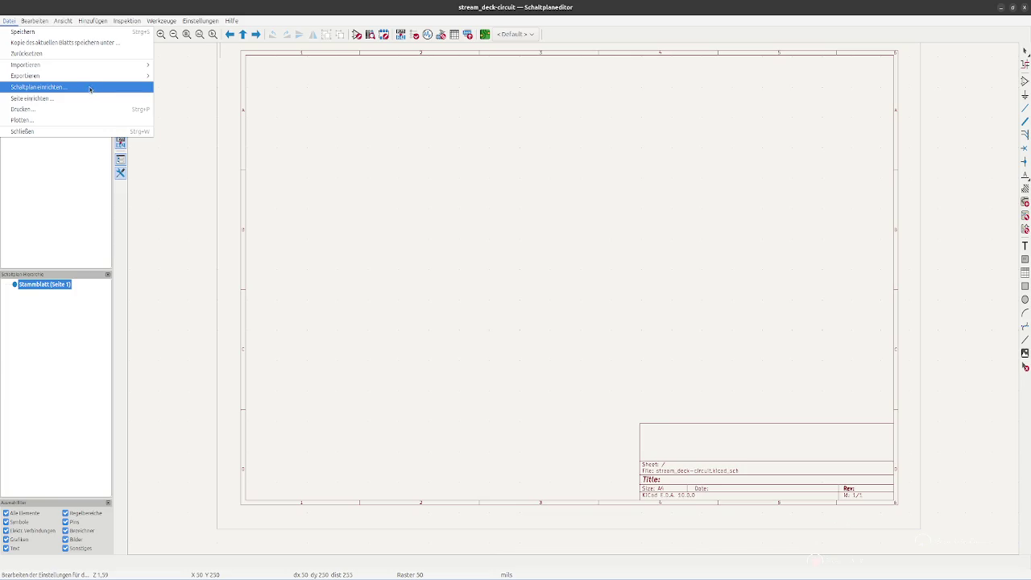
# - Open Seite einrichten twice, inspecting the creation-date calendar, and cancel without changes
pyautogui.click(85, 88)
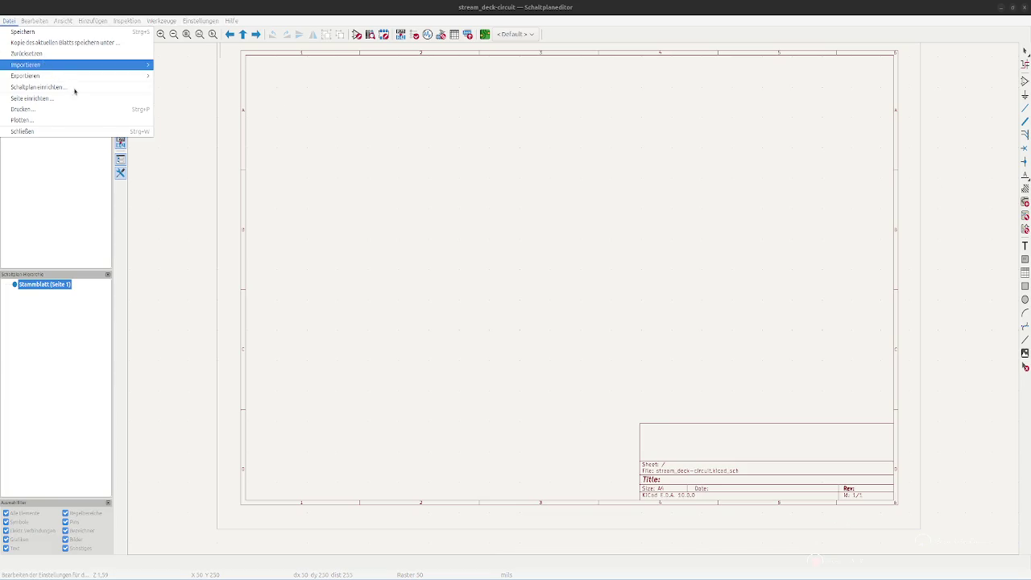
pyautogui.click(32, 98)
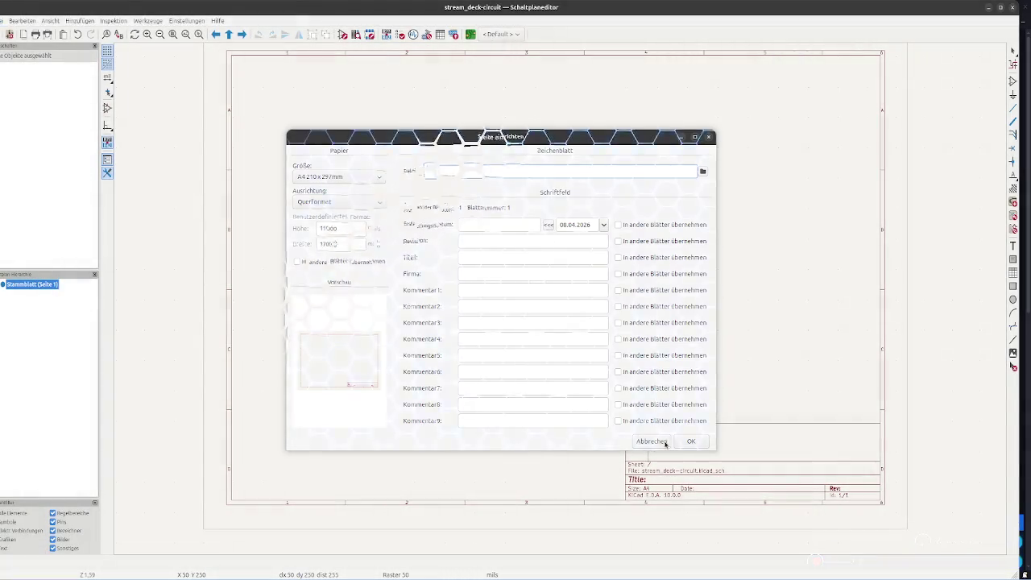
pyautogui.click(650, 442)
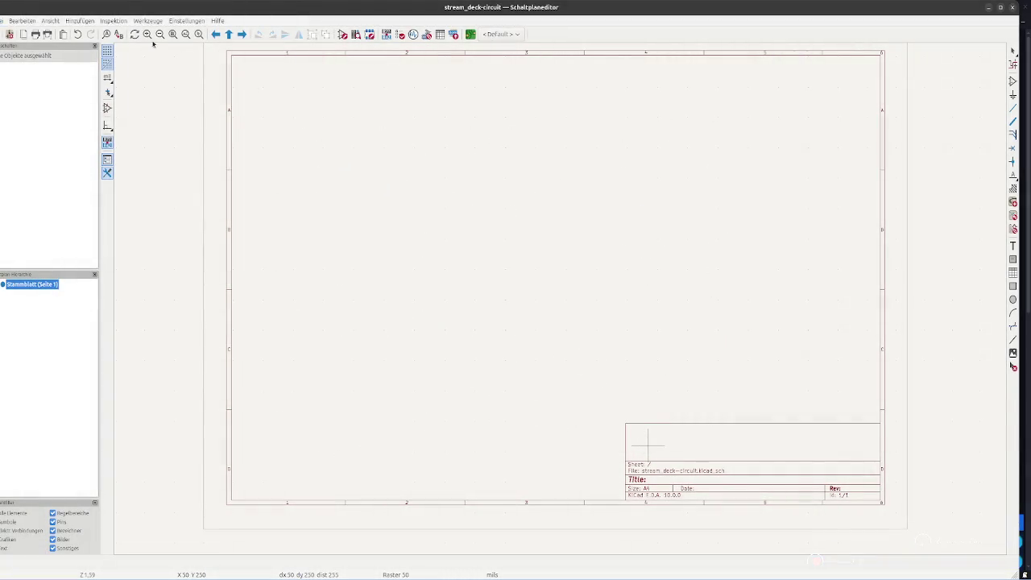
pyautogui.click(3, 21)
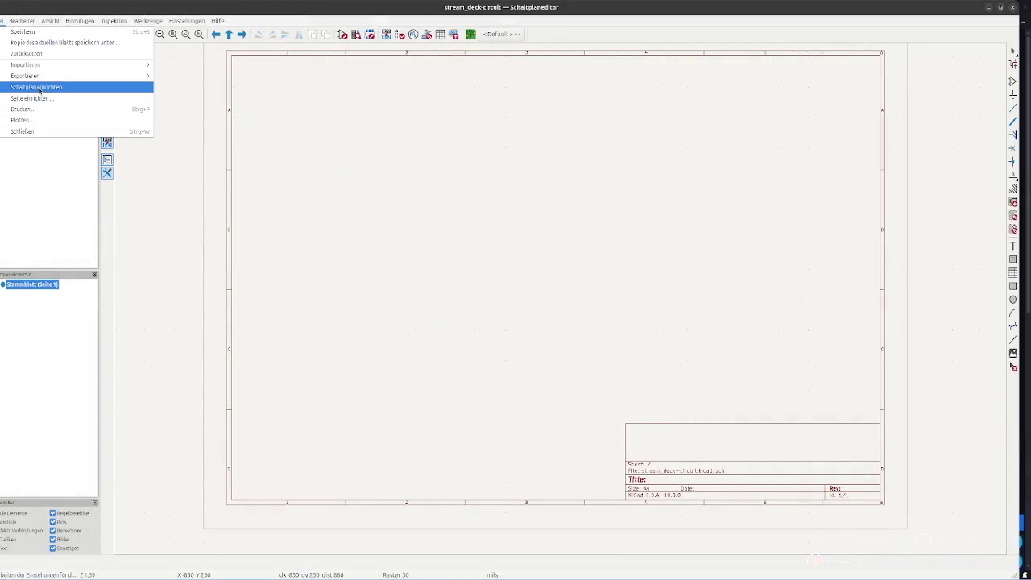
pyautogui.click(41, 98)
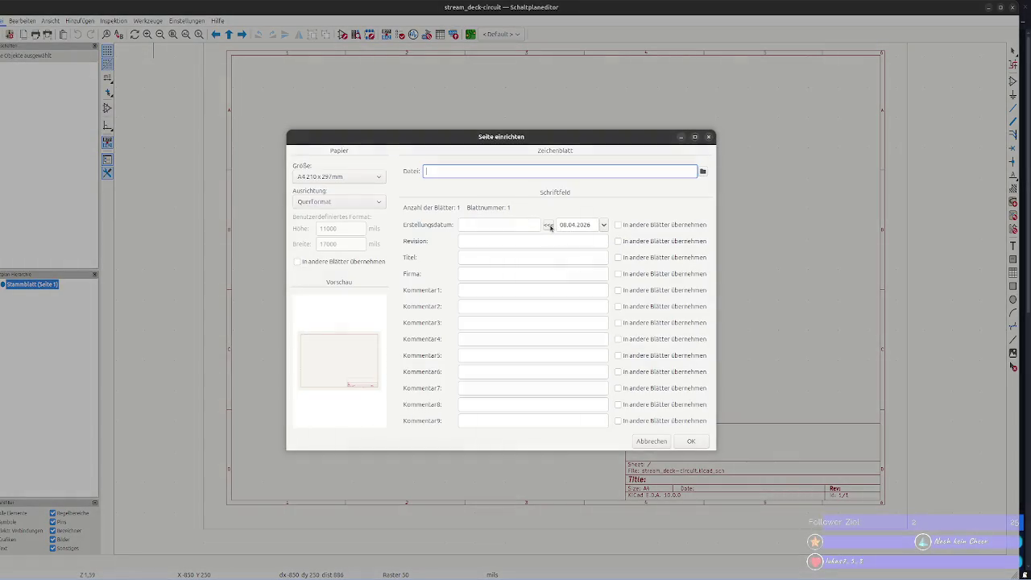
pyautogui.click(603, 225)
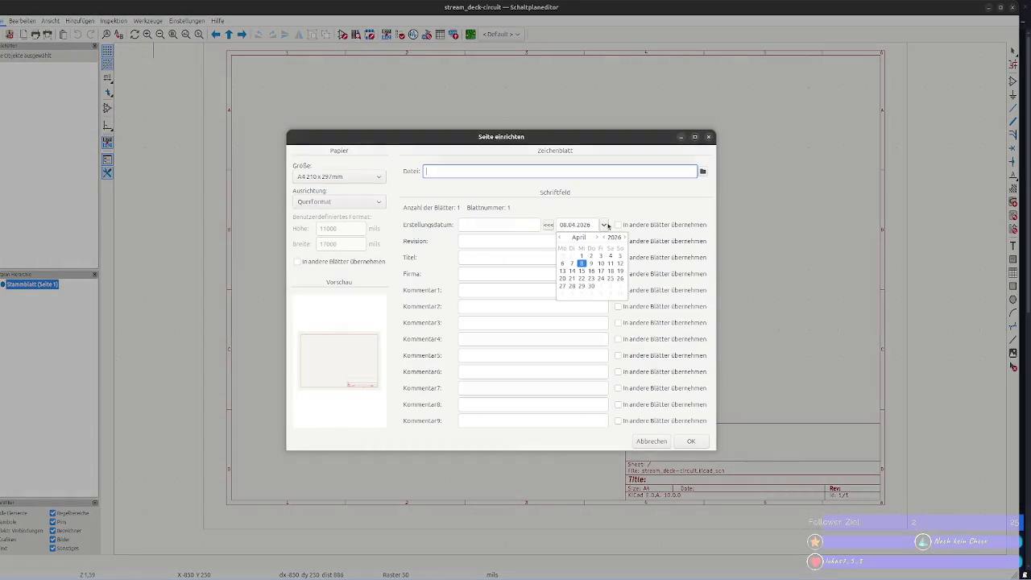
pyautogui.click(547, 238)
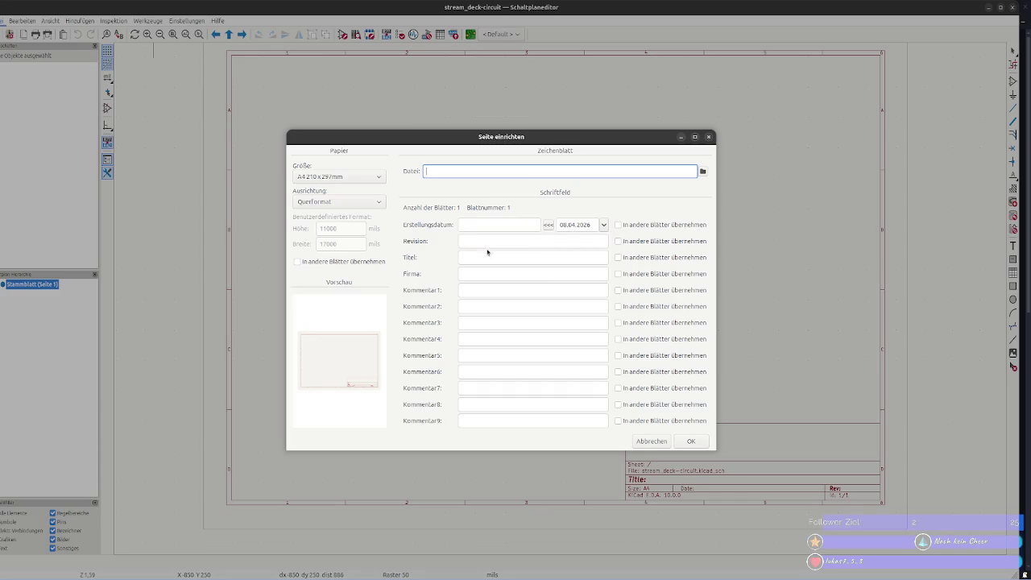
pyautogui.click(653, 438)
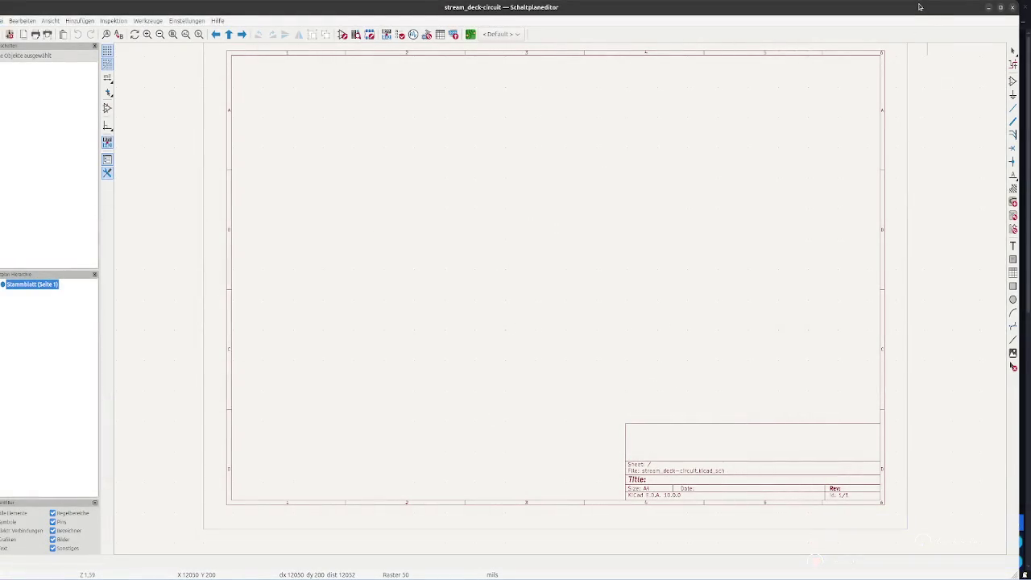
# - Maximize the schematic editor, check page settings once more, then switch back to VS Code
pyautogui.doubleClick(923, 8)
pyautogui.click(9, 20)
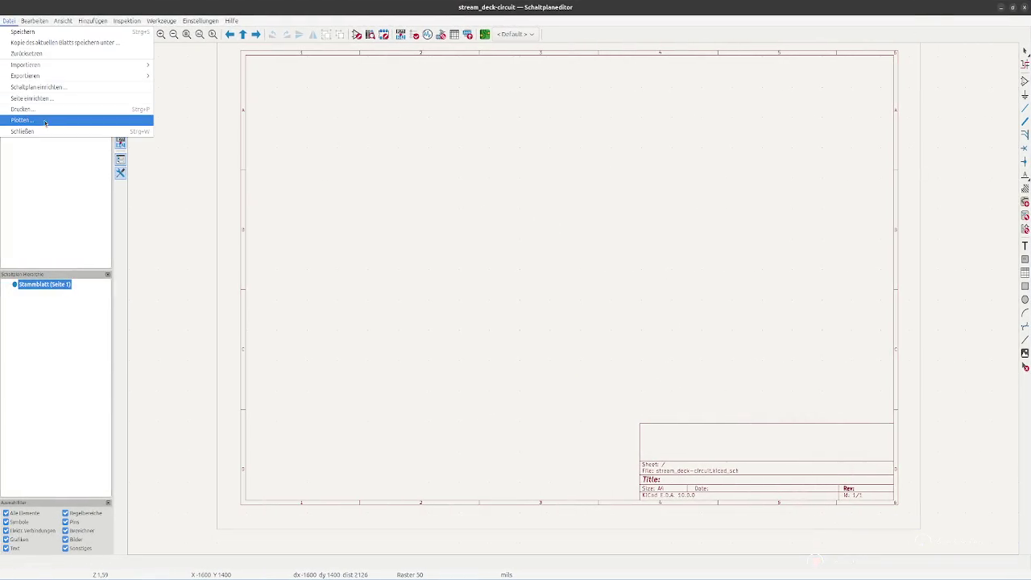
pyautogui.click(40, 100)
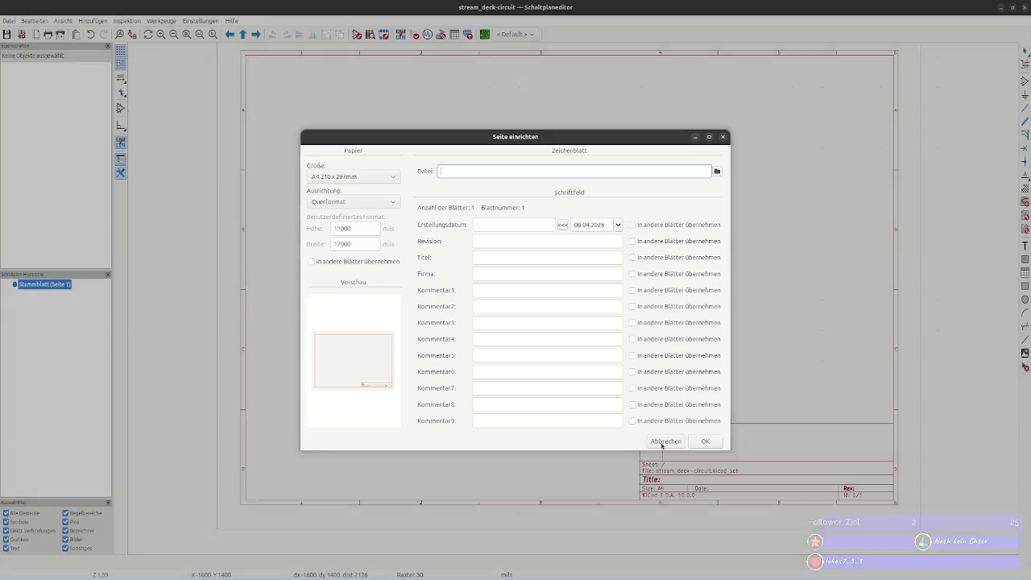
pyautogui.click(666, 441)
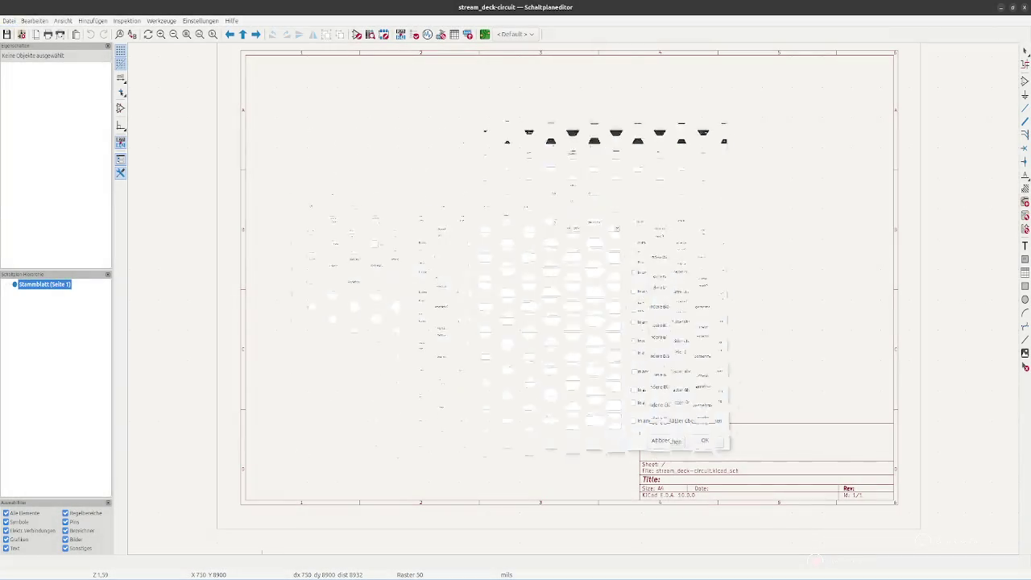
pyautogui.moveTo(234, 575)
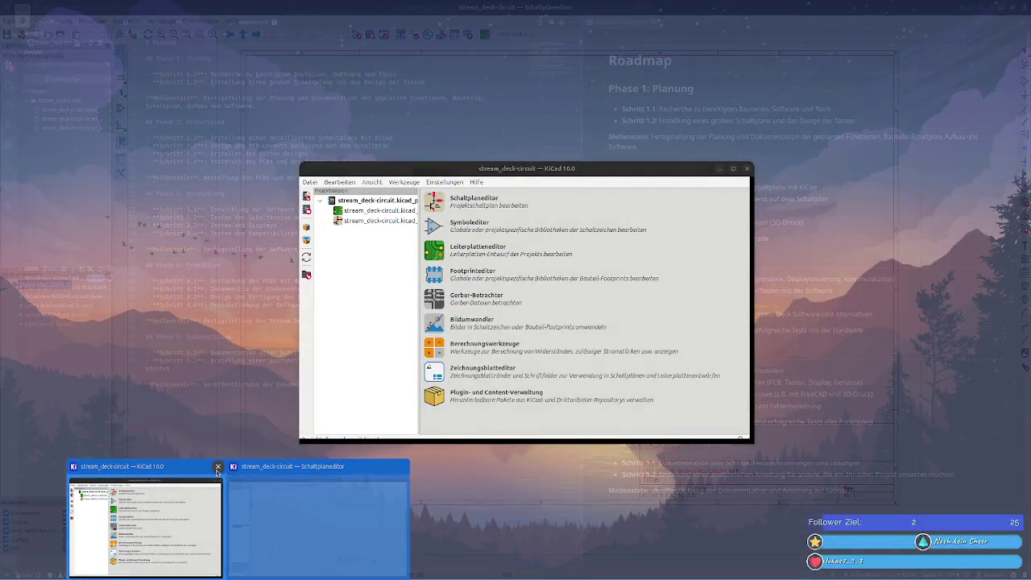
pyautogui.click(210, 471)
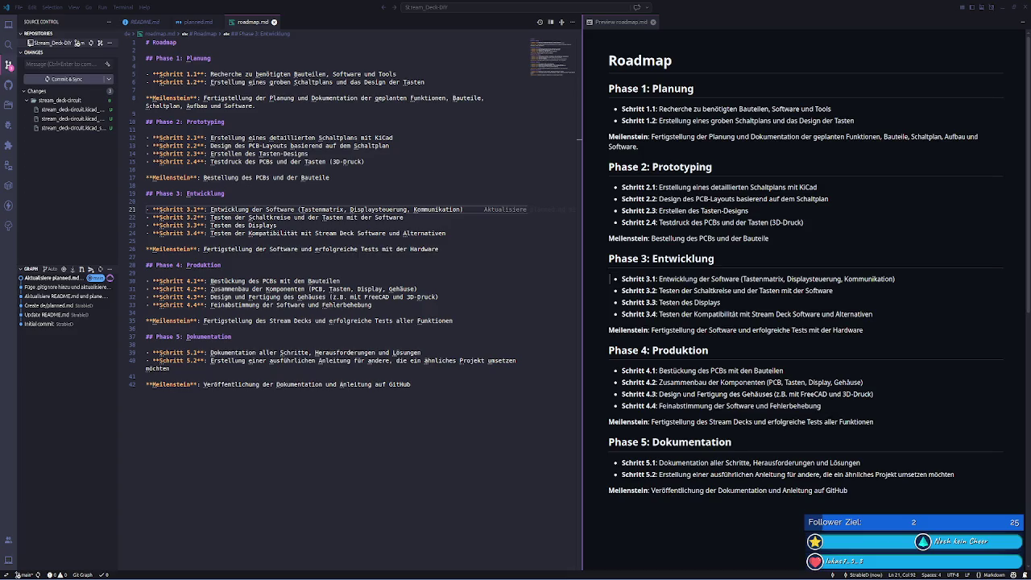
# - Launch Terminal by searching 'term' from Super, plus another window via Ctrl+Alt+T
pyautogui.press('super')
pyautogui.write('term')
pyautogui.press('Return')
pyautogui.hotkey('ctrl', 'alt', 't')
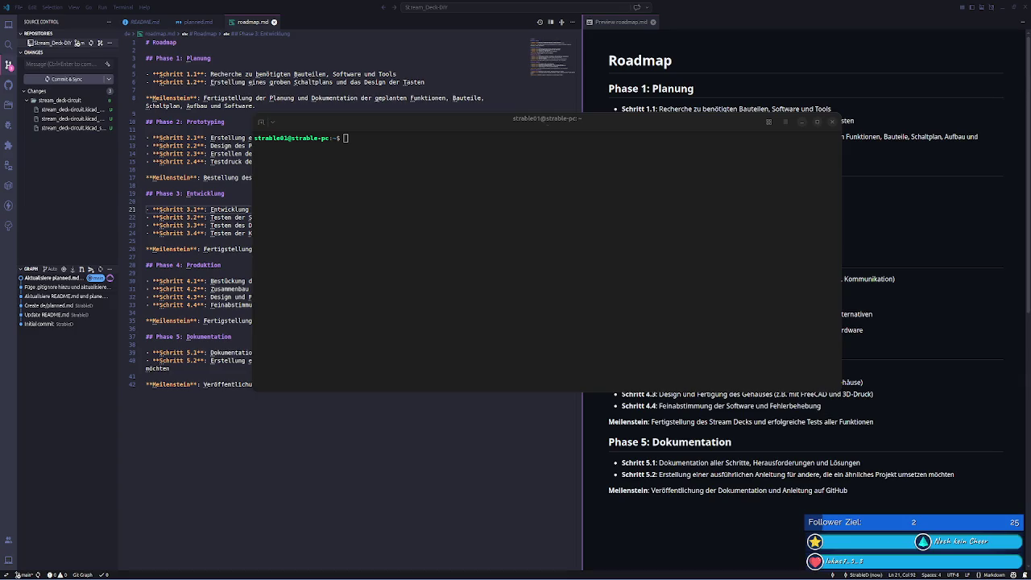
# - Focus the empty terminal window and close it
pyautogui.click(793, 174)
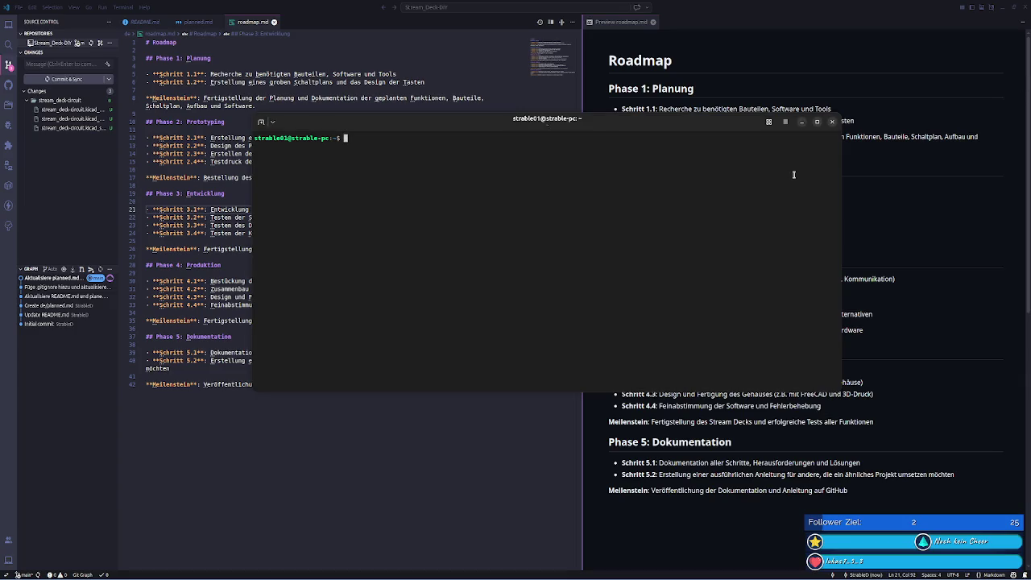
pyautogui.click(832, 121)
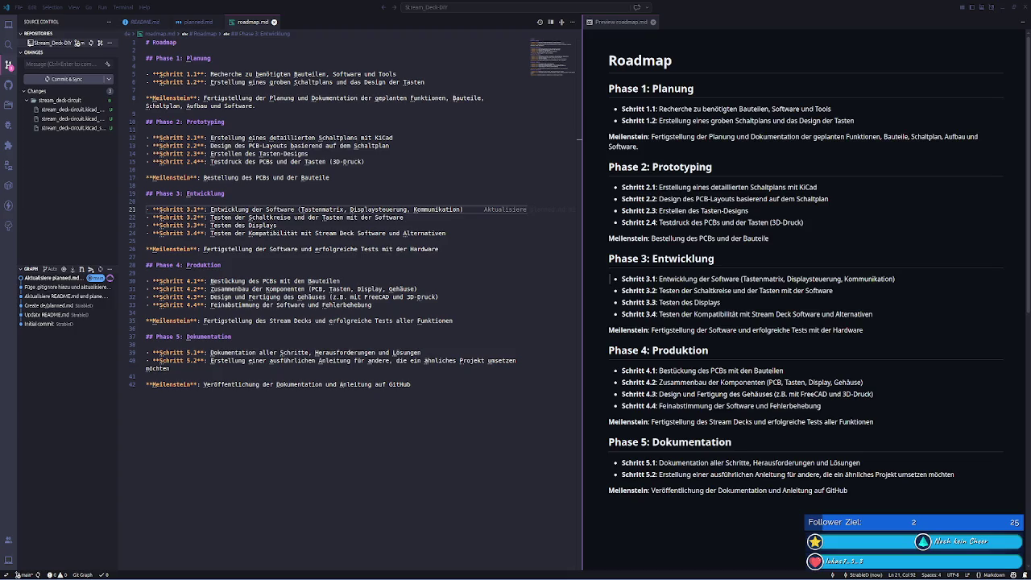
pyautogui.moveTo(62, 575)
pyautogui.click(118, 576)
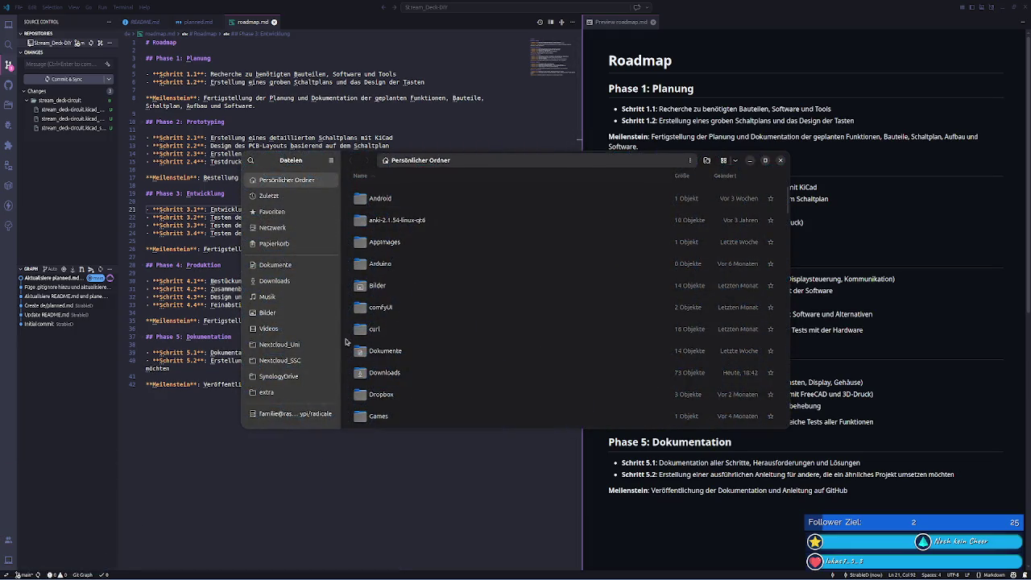
pyautogui.click(278, 244)
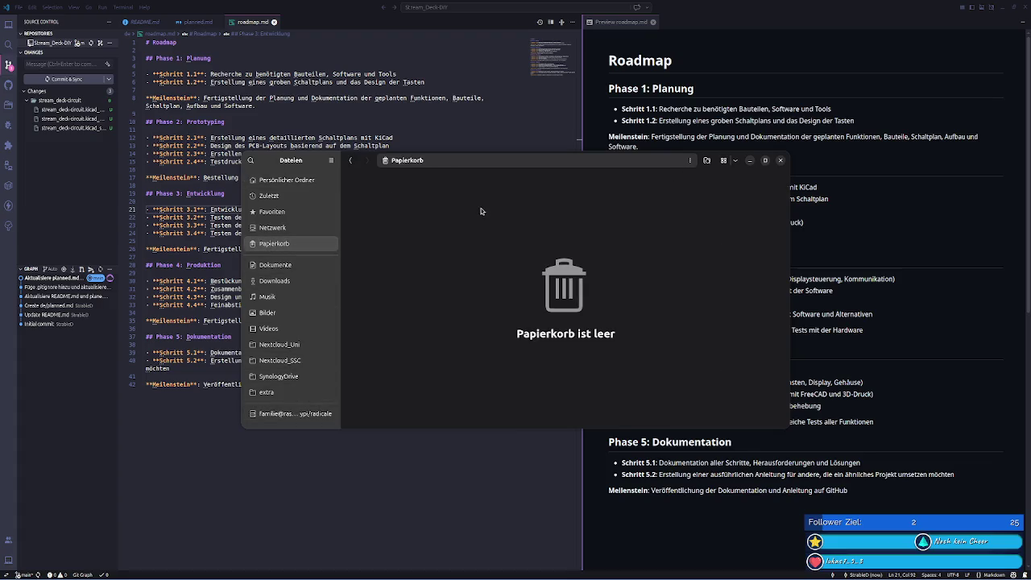
pyautogui.click(779, 160)
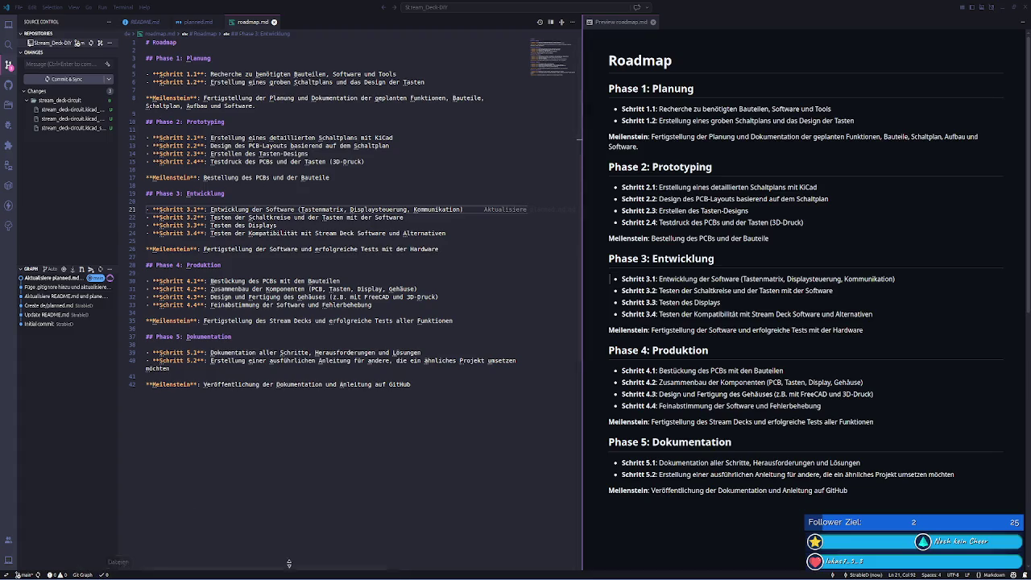
pyautogui.hotkey('ctrl', 'alt', 't')
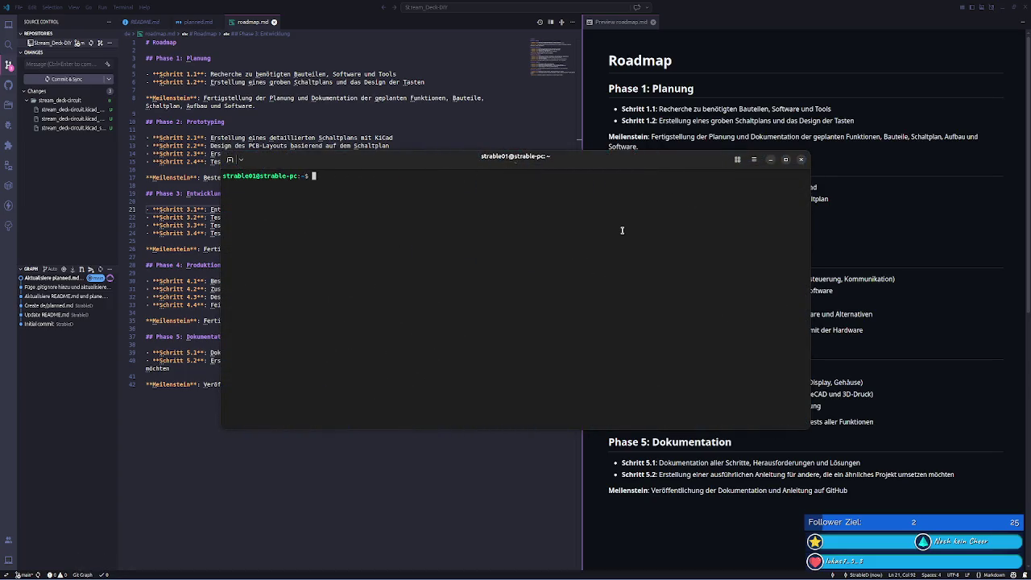
# - Run sudo add-apt-repository ppa:kicad/kicad-10.0-releases and enter the account password
pyautogui.write('sudo add-apt-repository ppa:kicad/kicad-10.0-releases')
pyautogui.press('Return')
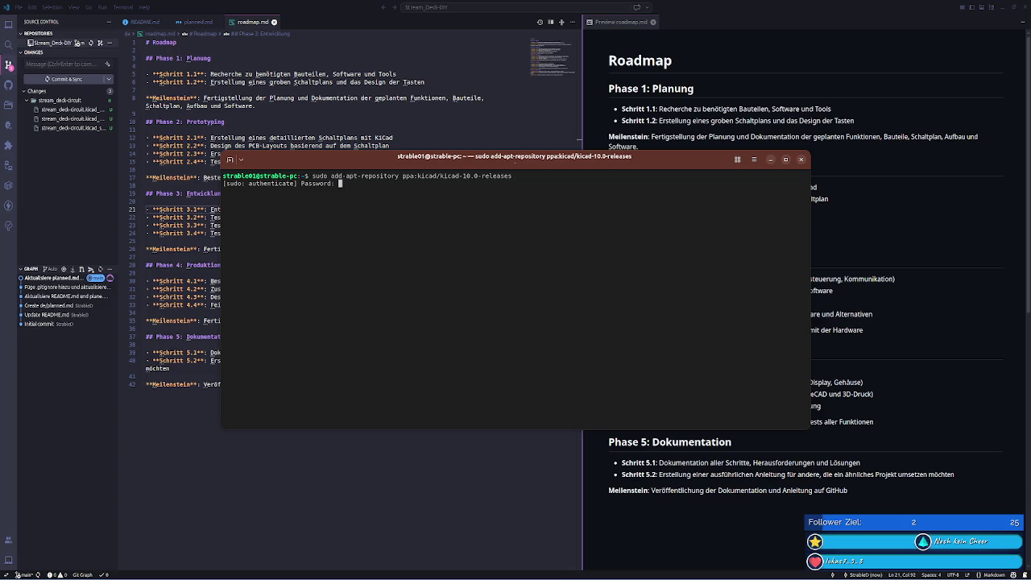
pyautogui.press('Return')
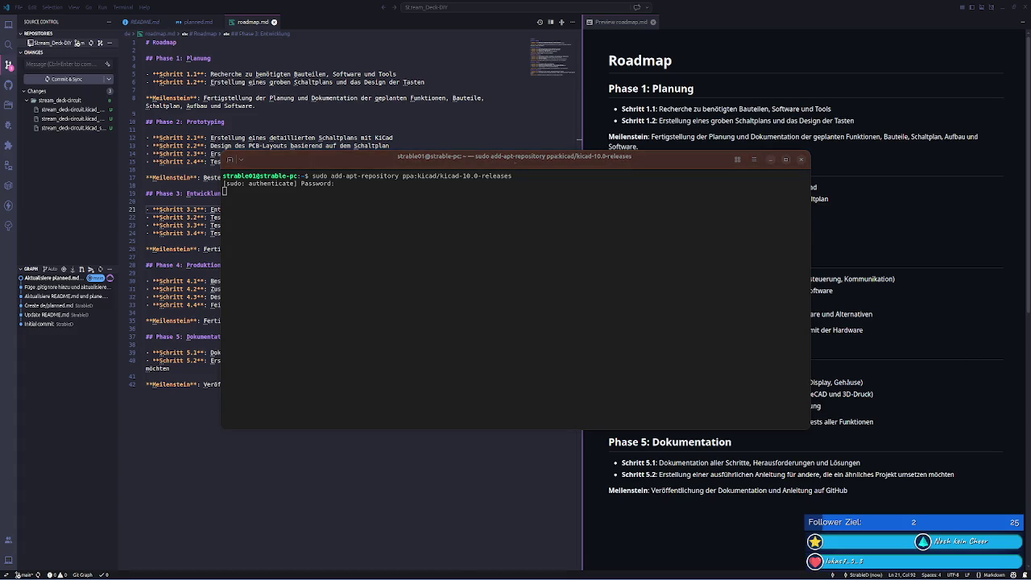
# - Interrupt the hanging add-repository command, rerun it, and review the source details
pyautogui.click(345, 303)
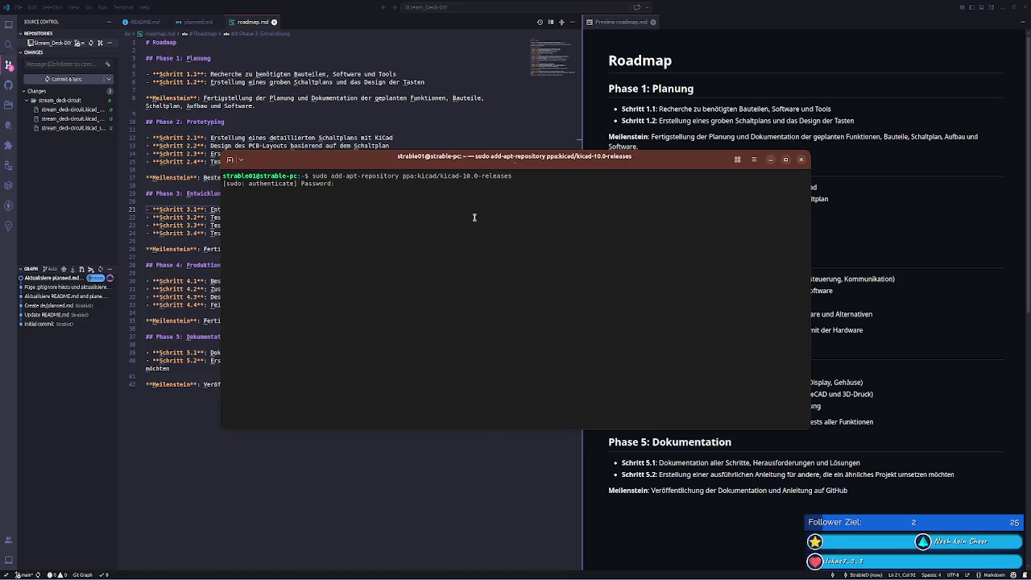
pyautogui.hotkey('ctrl', 'c')
pyautogui.press('Up')
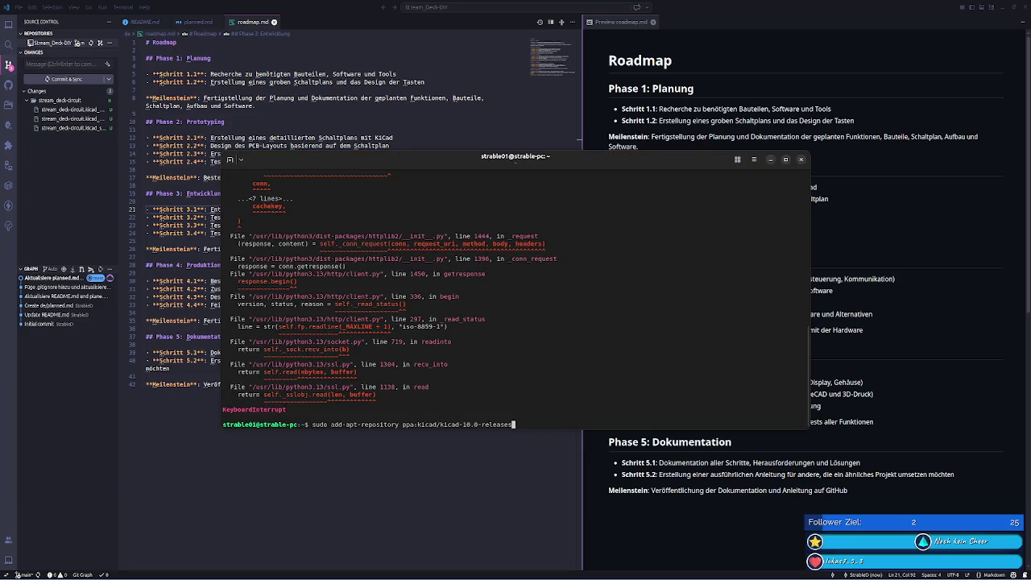
pyautogui.press('Return')
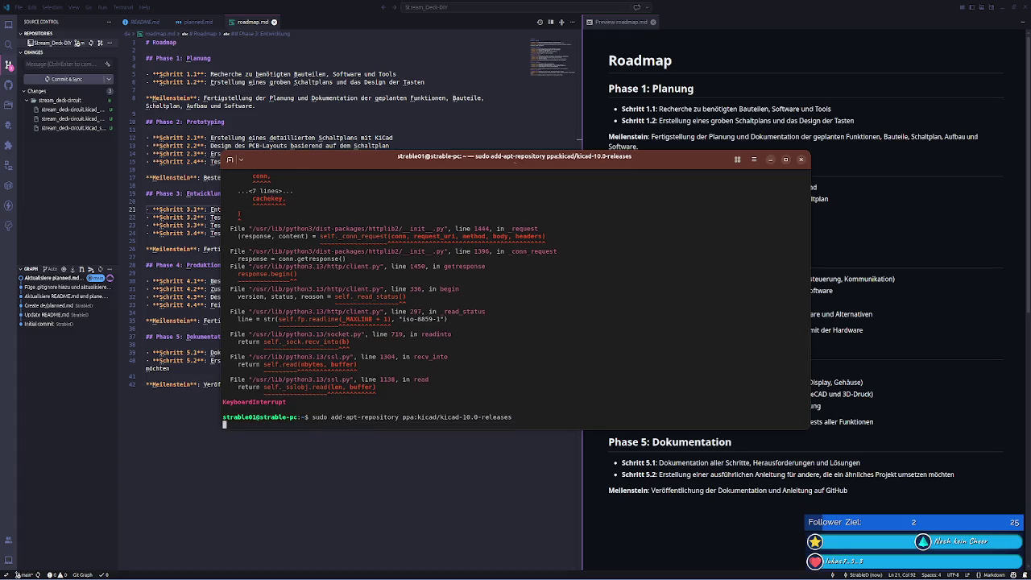
pyautogui.hotkey('ctrl', 'c')
pyautogui.scroll(5, 318, 205)
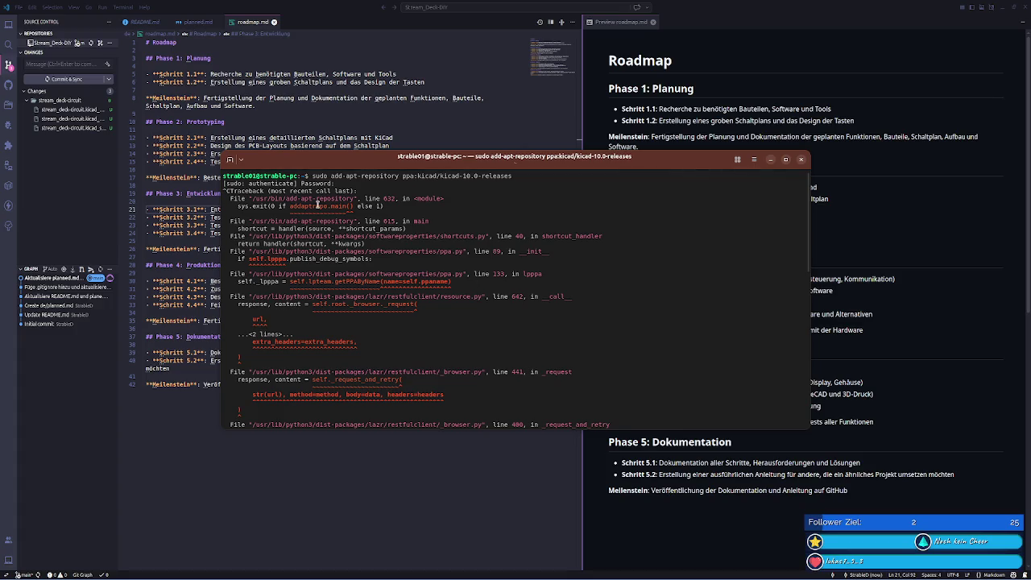
pyautogui.scroll(-2, 418, 230)
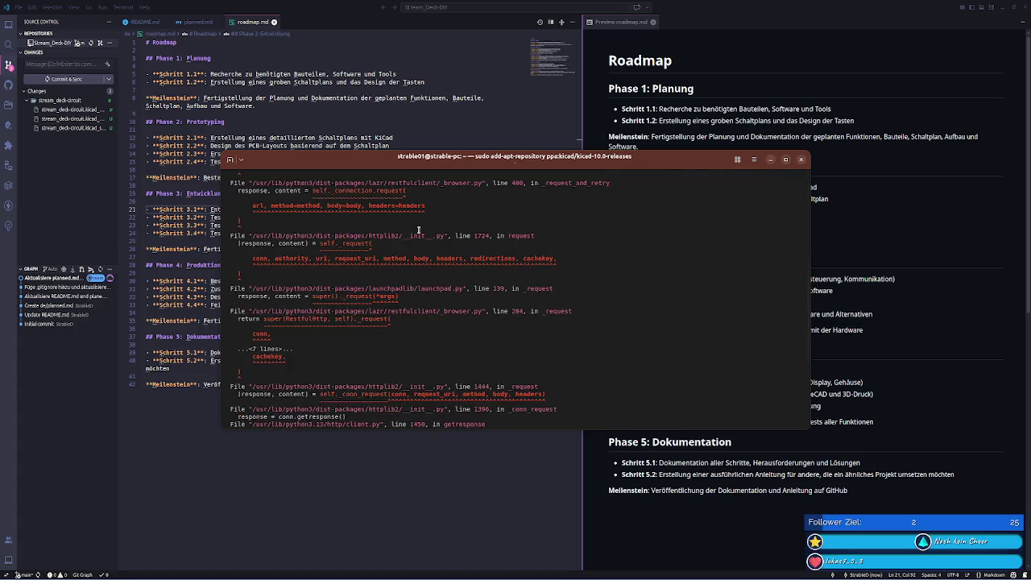
pyautogui.scroll(-3, 418, 230)
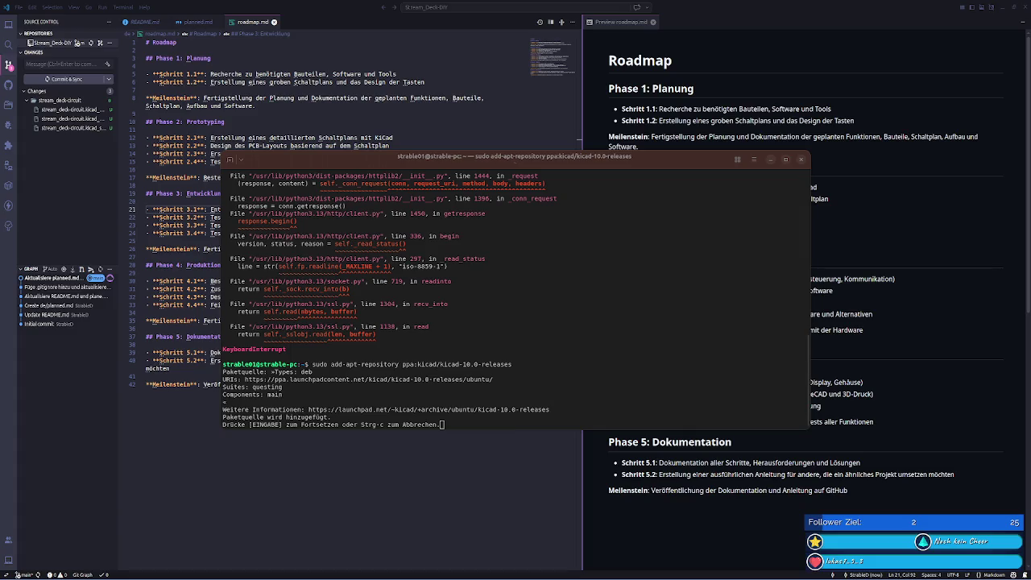
pyautogui.click(523, 334)
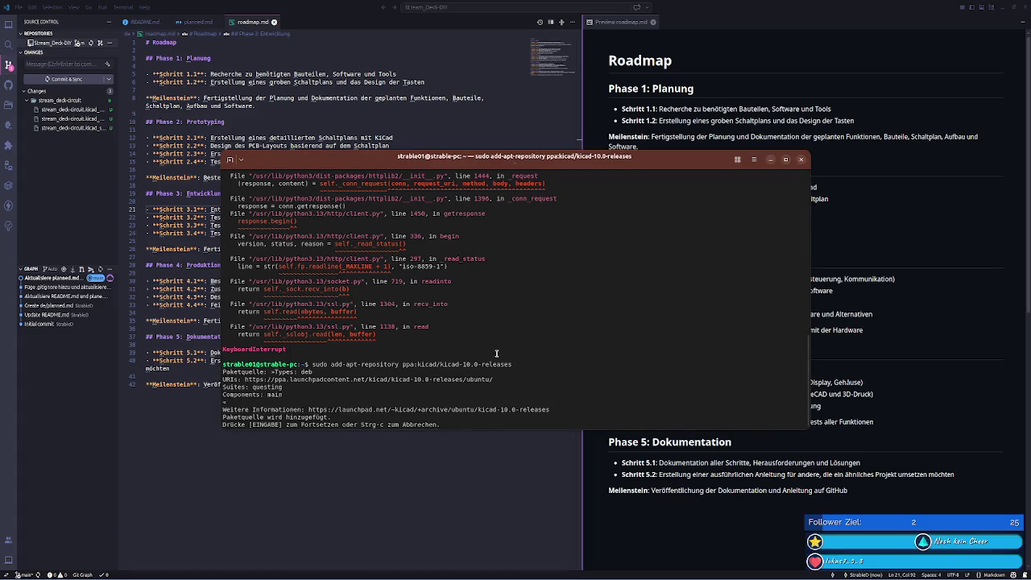
# - Confirm adding the KiCad 10 repository and run sudo apt update
pyautogui.press('Return')
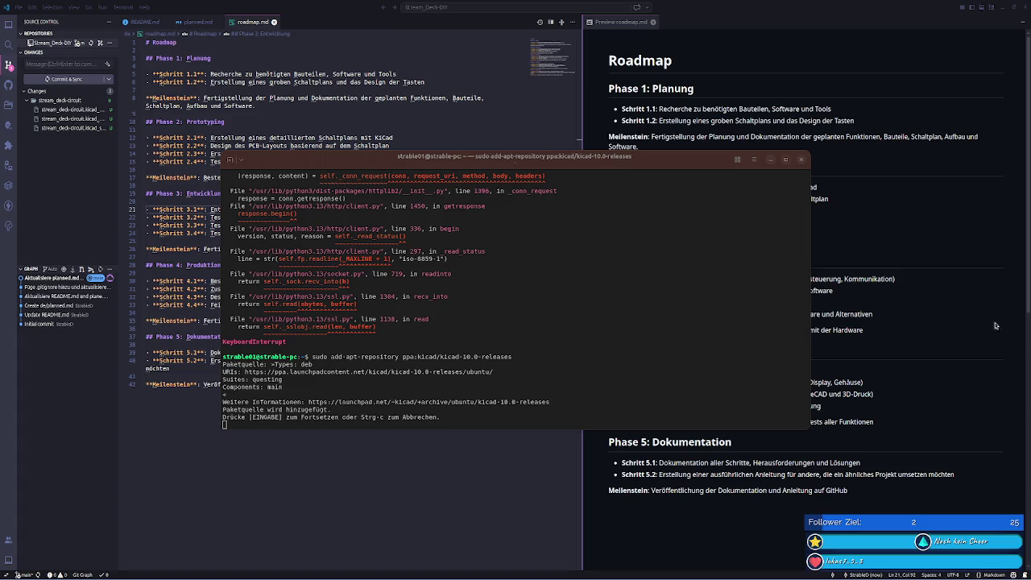
pyautogui.scroll(5, 558, 317)
pyautogui.press('Return')
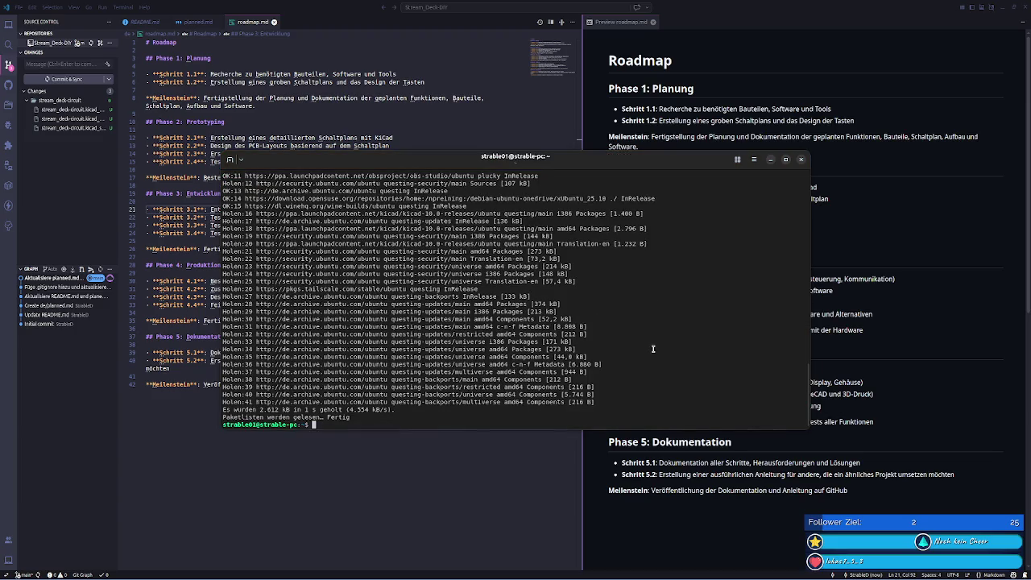
pyautogui.write('sudo apt upda')
pyautogui.write('te')
pyautogui.press('Return')
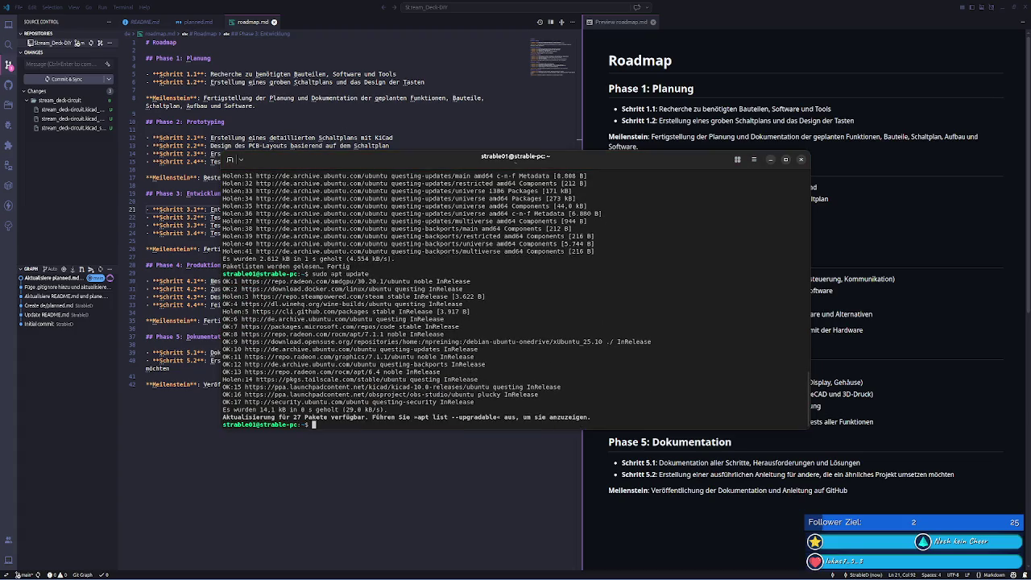
# - Run sudo apt install kicad and answer J to install 32 packages (479 MB)
pyautogui.write('sudo apt install kicasd')
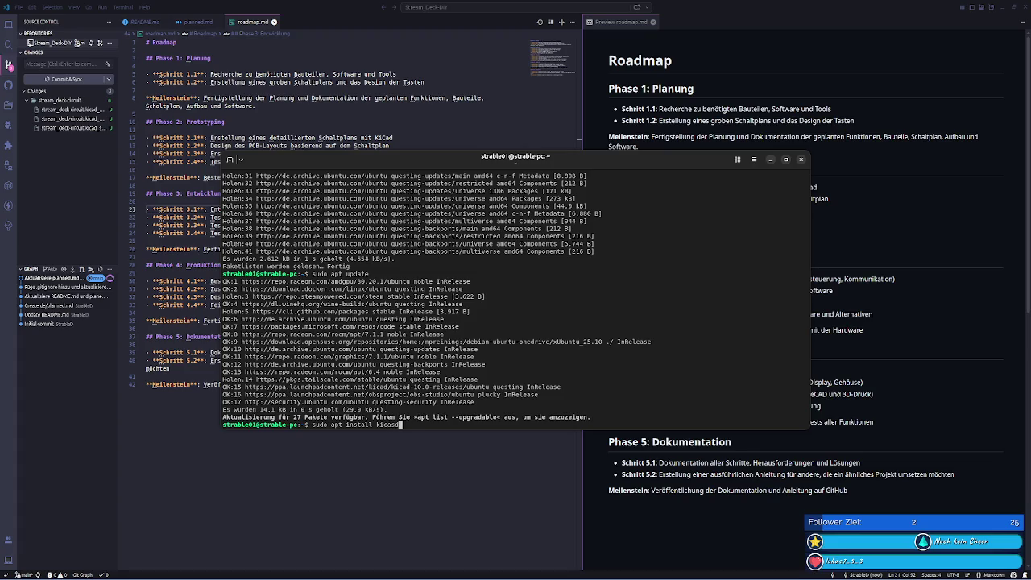
pyautogui.press('Return')
pyautogui.write('J')
pyautogui.press('Return')
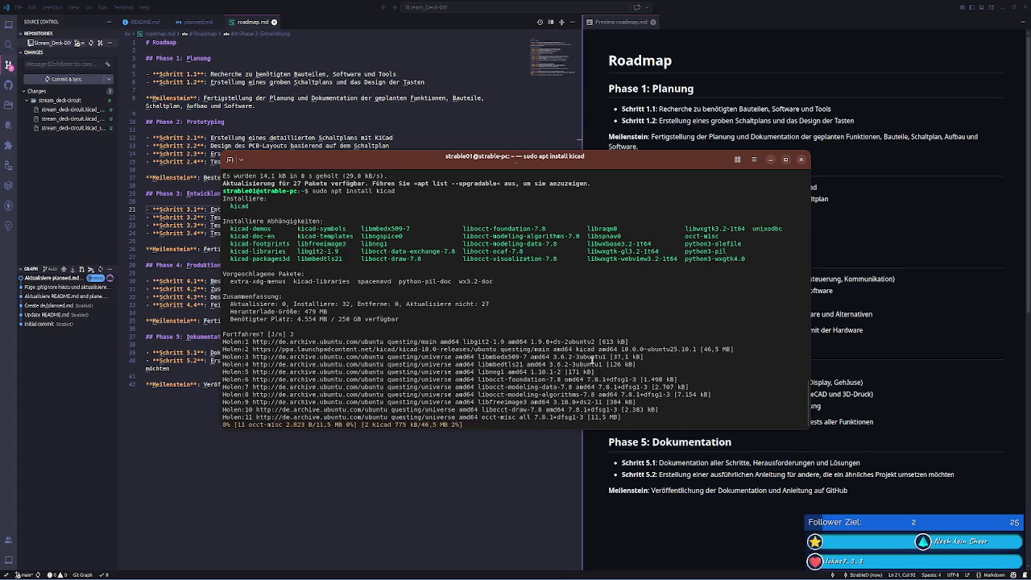
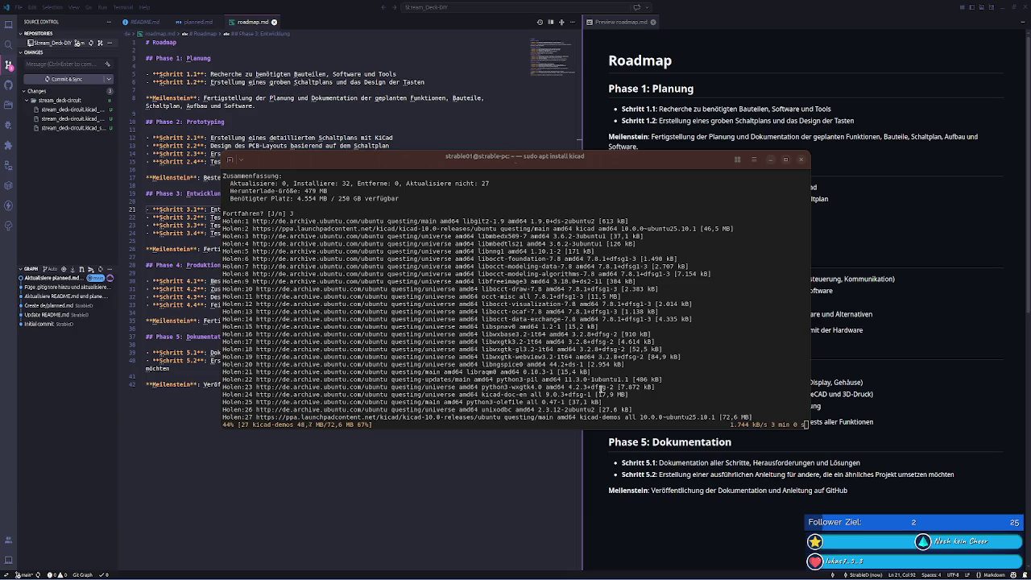
# - Bring the terminal running the KiCad apt install forward and clear all notifications
pyautogui.click(586, 377)
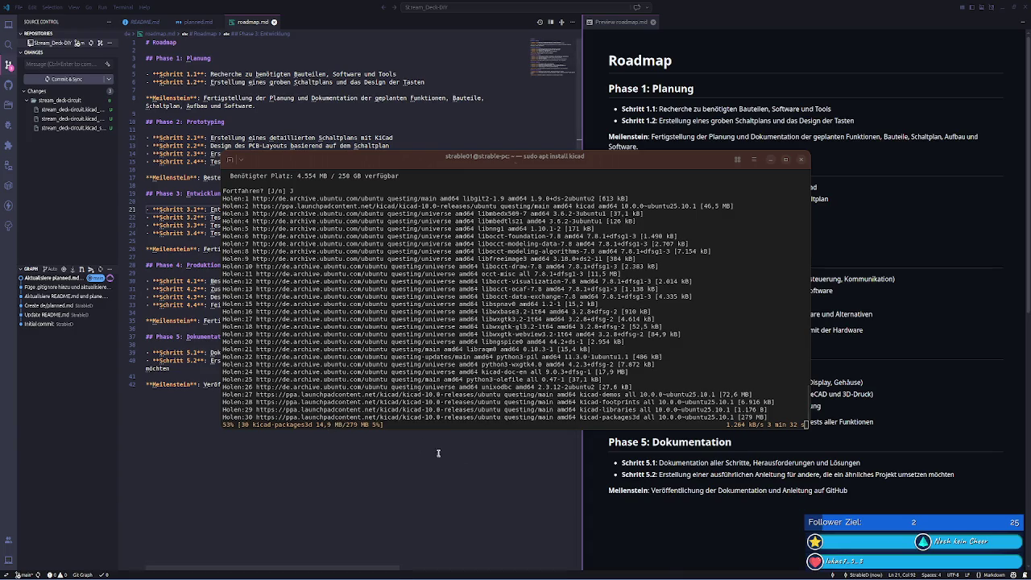
pyautogui.press('super+v')
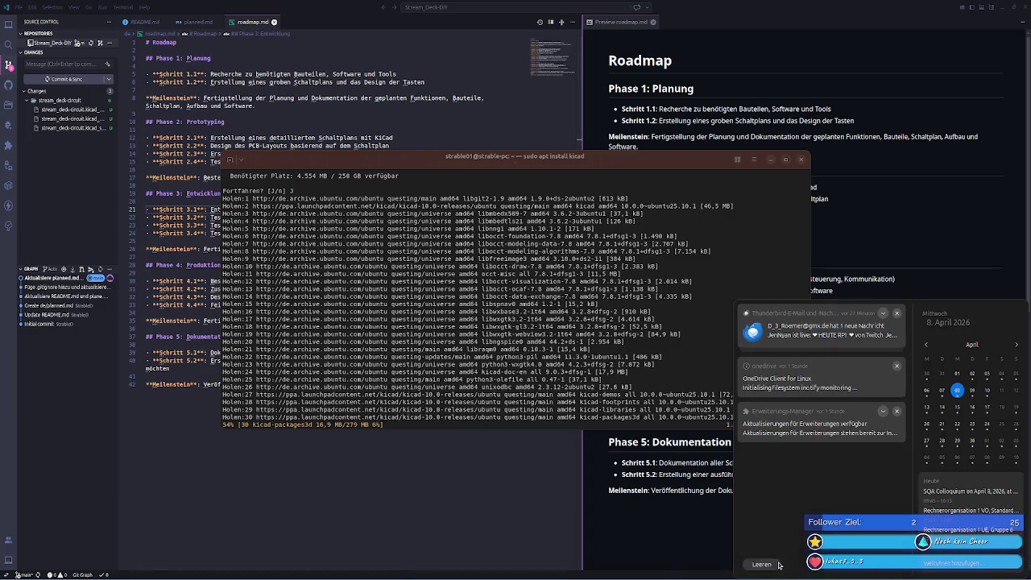
pyautogui.click(762, 564)
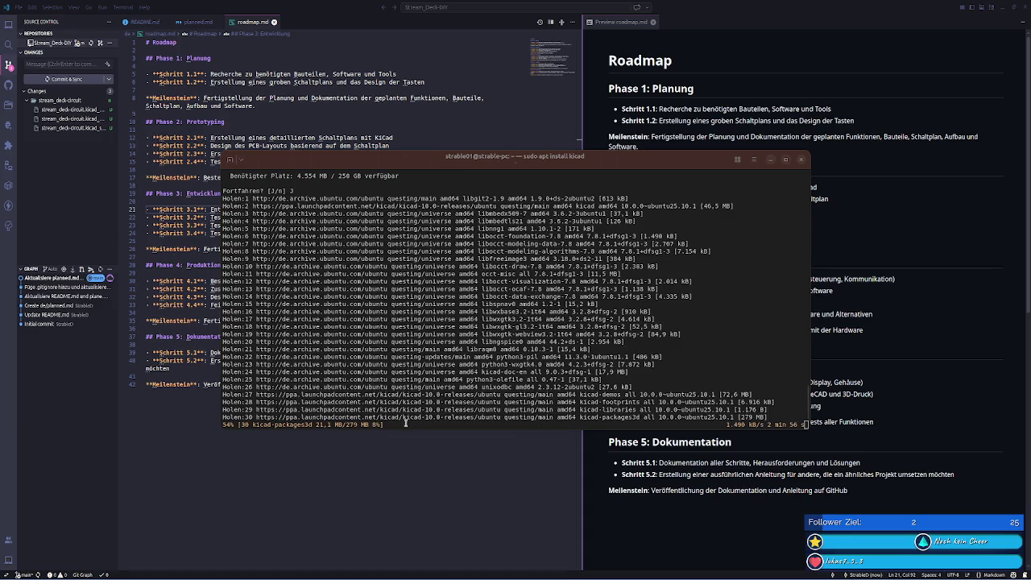
pyautogui.moveTo(385, 424); pyautogui.dragTo(223, 424)
# - Keep the terminal focused while the KiCad package downloads climb to about 94%
pyautogui.click(805, 425)
pyautogui.click(790, 258)
pyautogui.click(725, 344)
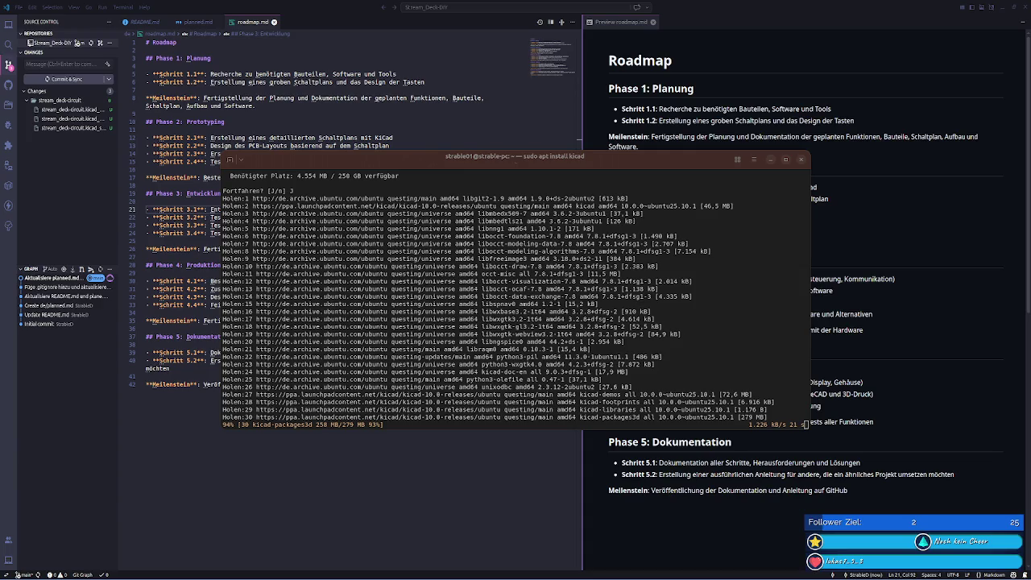
pyautogui.press('super')
# - Dismiss the 'ki' app search and watch apt finish setting up KiCad 10.0
pyautogui.write('ki')
pyautogui.press('Right')
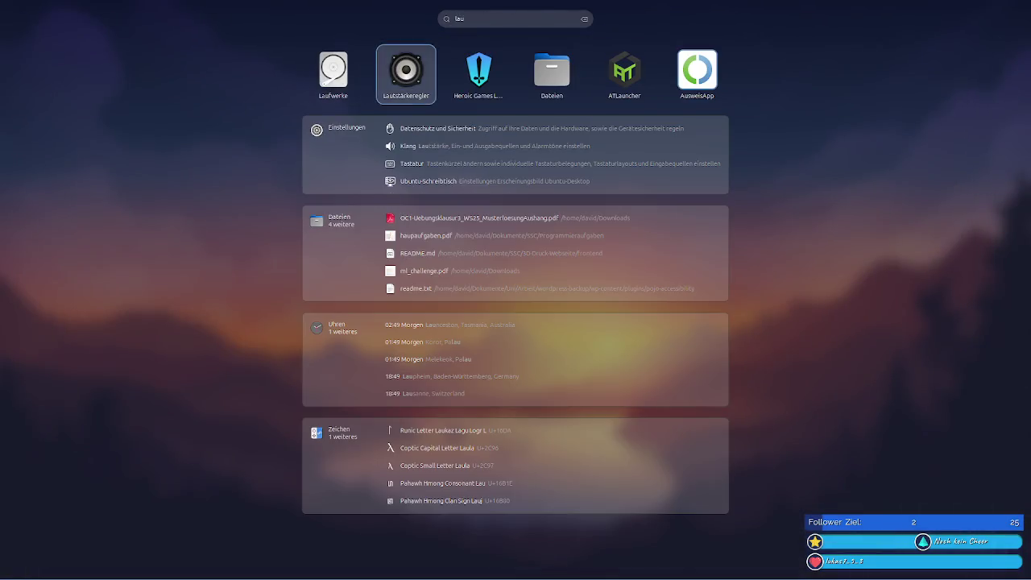
pyautogui.press('Escape')
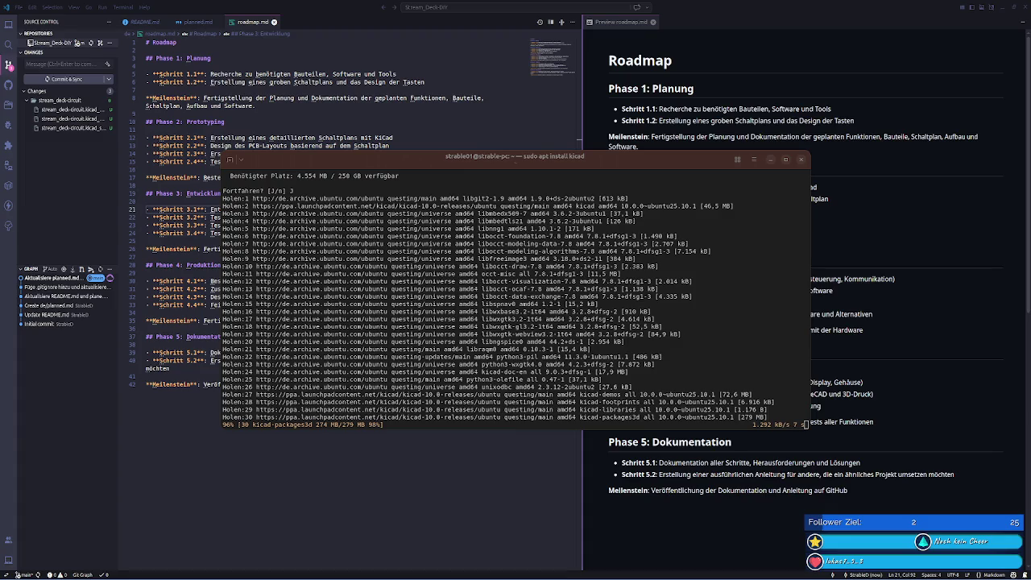
pyautogui.click(570, 327)
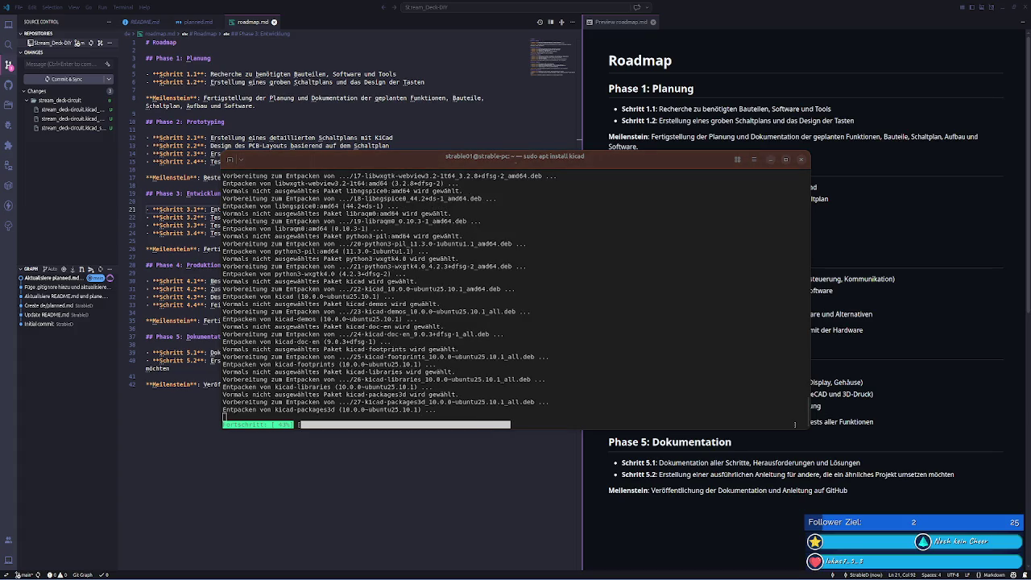
pyautogui.click(438, 277)
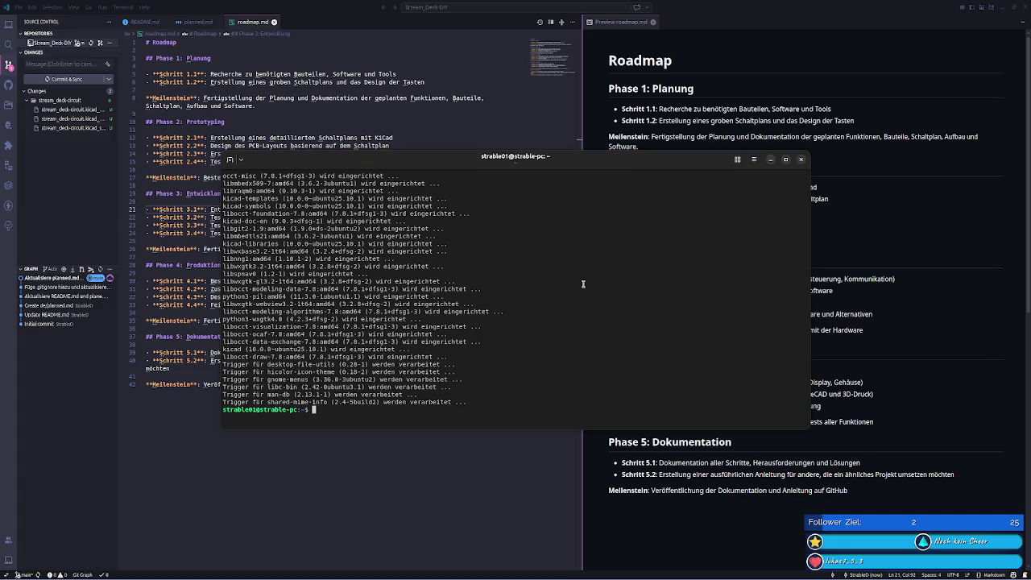
# - Launch KiCad 10.0 from the app search, then move and enlarge its window
pyautogui.press('super')
pyautogui.write('kicad')
pyautogui.press('Escape')
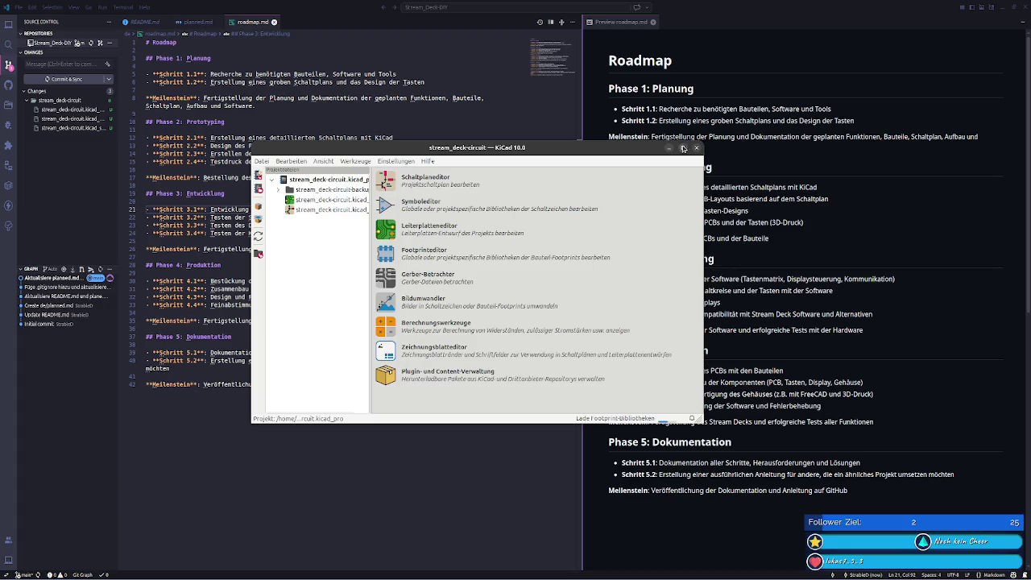
pyautogui.moveTo(311, 151); pyautogui.dragTo(301, 141)
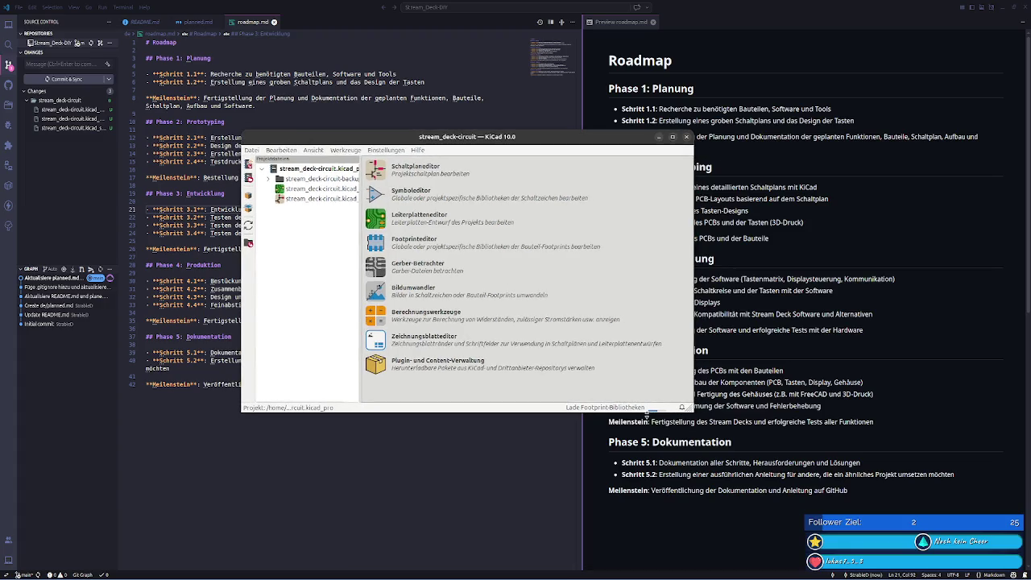
pyautogui.moveTo(694, 413); pyautogui.dragTo(751, 449)
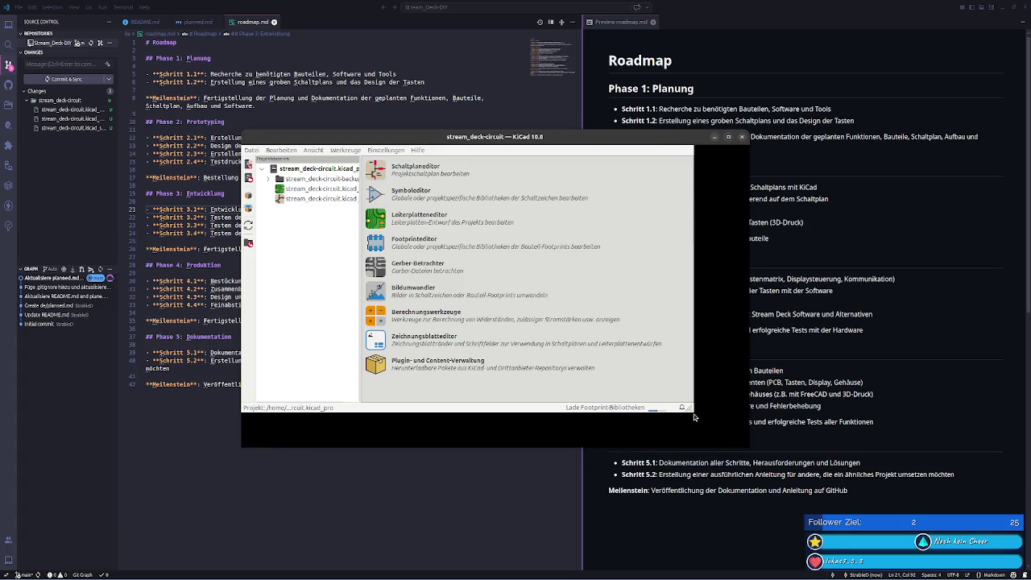
# - Search the apps for 'ki', then close the search again
pyautogui.press('super')
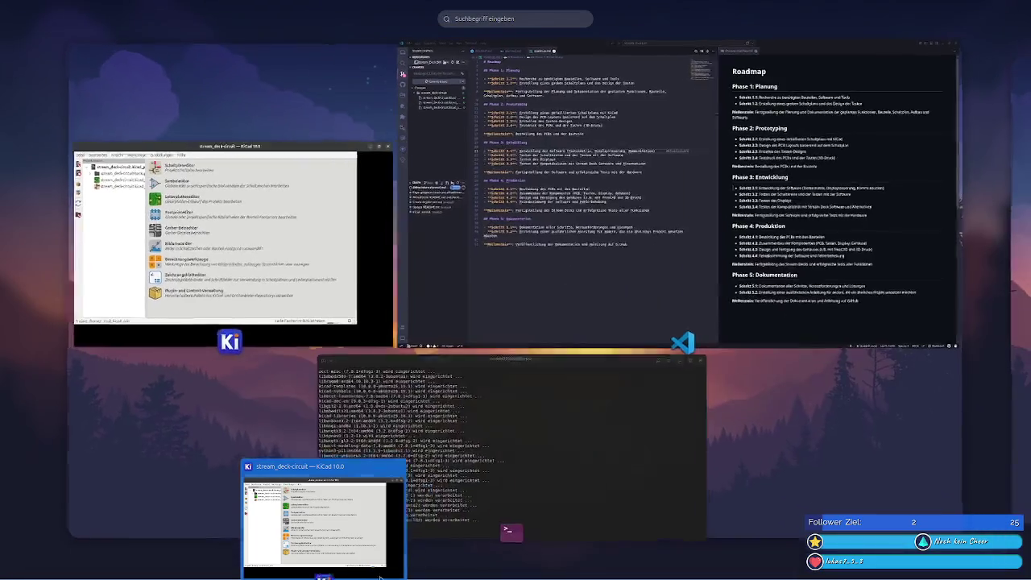
pyautogui.write('ki')
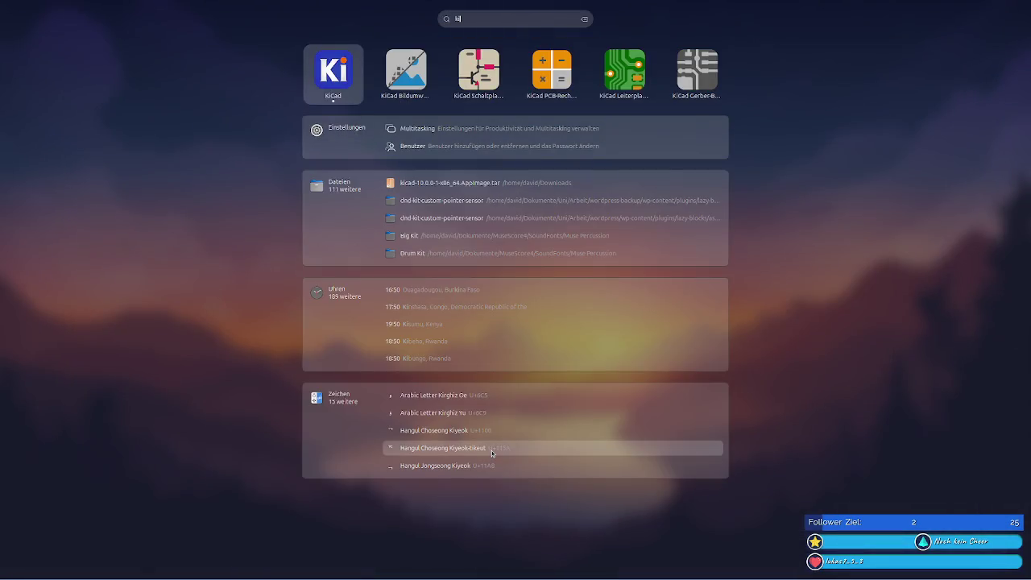
pyautogui.press('Escape')
pyautogui.press('Escape')
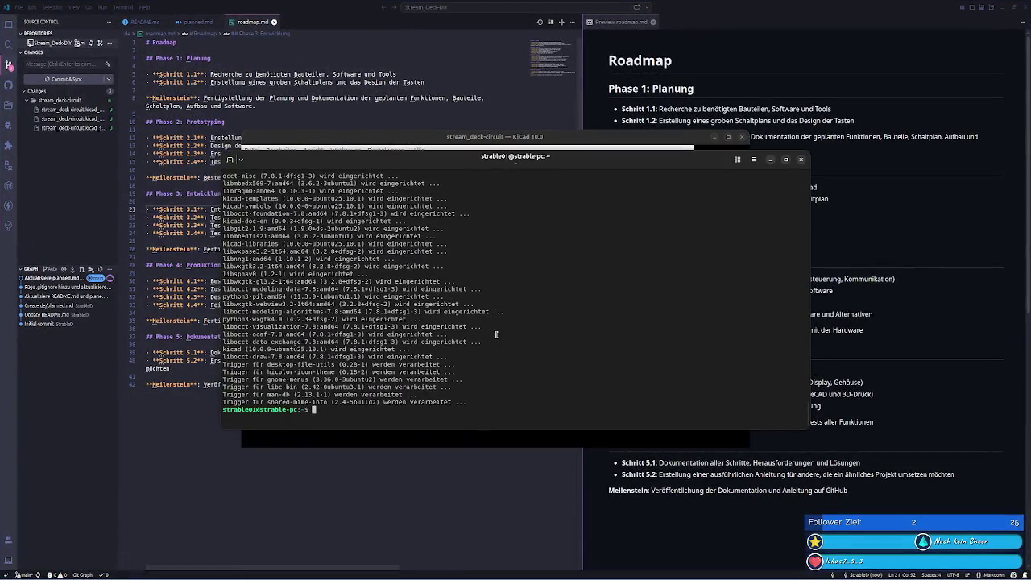
# - Uninstall the org.kicad.KiCad Flatpak and its library add-ons, confirming with Y
pyautogui.write('flatpak ')
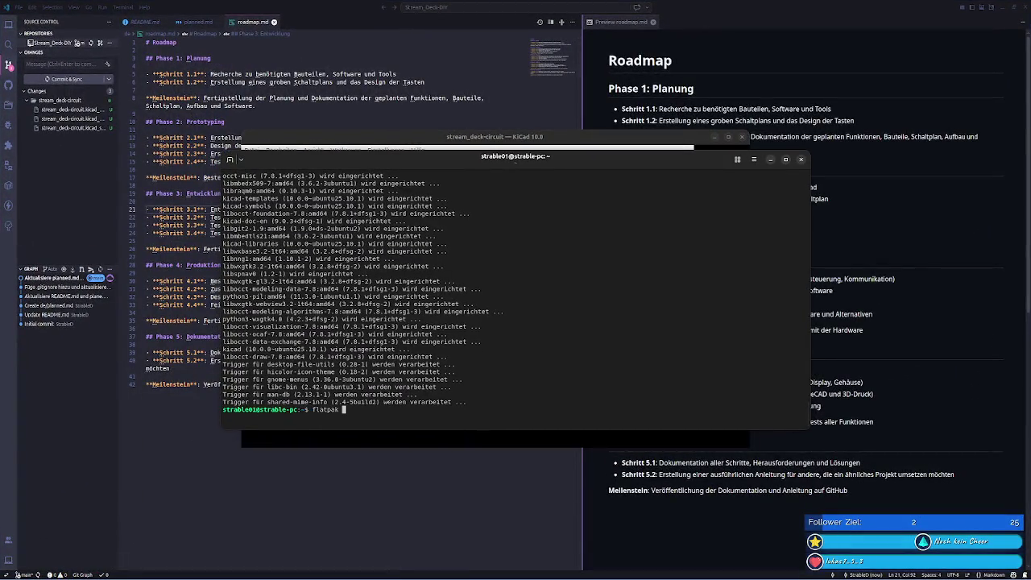
pyautogui.write('uninstall')
pyautogui.write(' kic')
pyautogui.press('BackSpace')
pyautogui.press('BackSpace')
pyautogui.press('BackSpace')
pyautogui.press('Tab')
pyautogui.press('Tab')
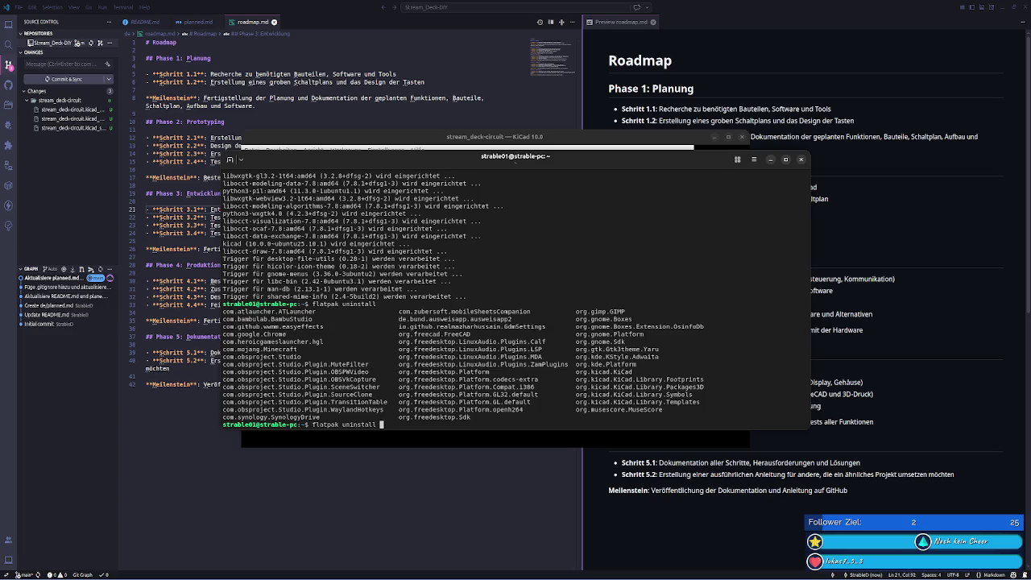
pyautogui.write('org.kicad.KiCad')
pyautogui.press('Tab')
pyautogui.press('Return')
pyautogui.write('Y')
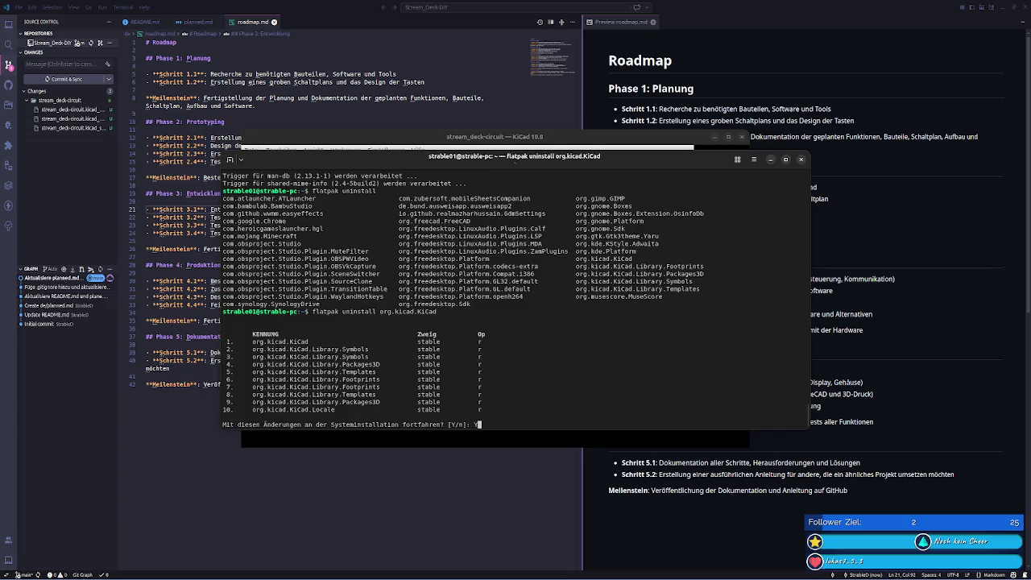
pyautogui.press('Return')
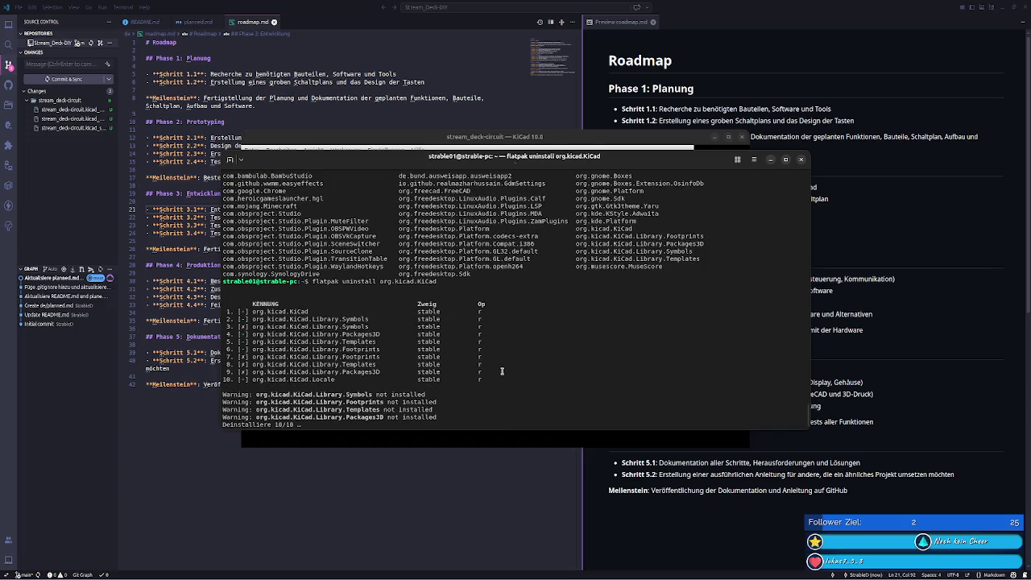
# - Toggle the Activities overview, then bring up the application search
pyautogui.press('super')
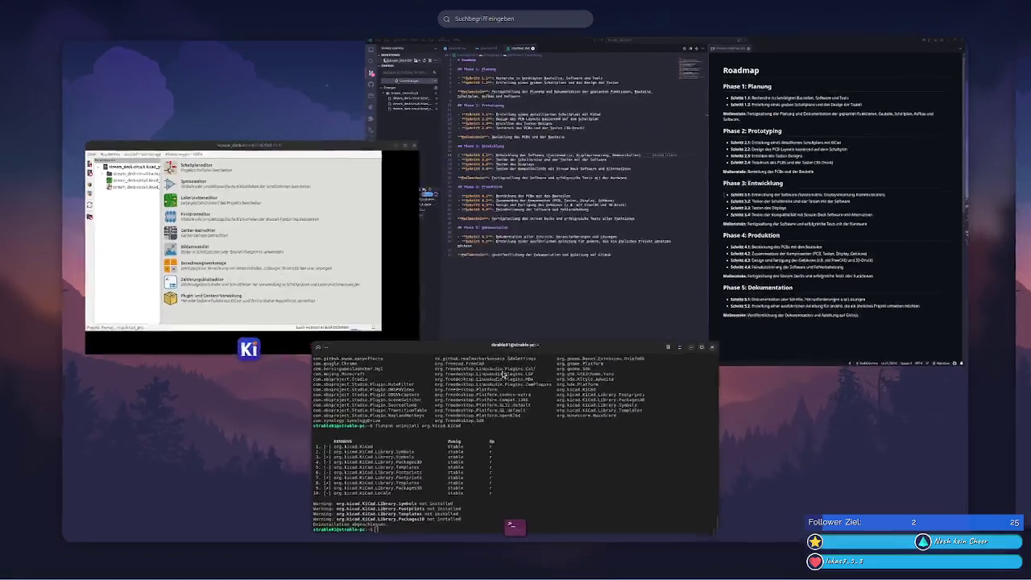
pyautogui.press('super')
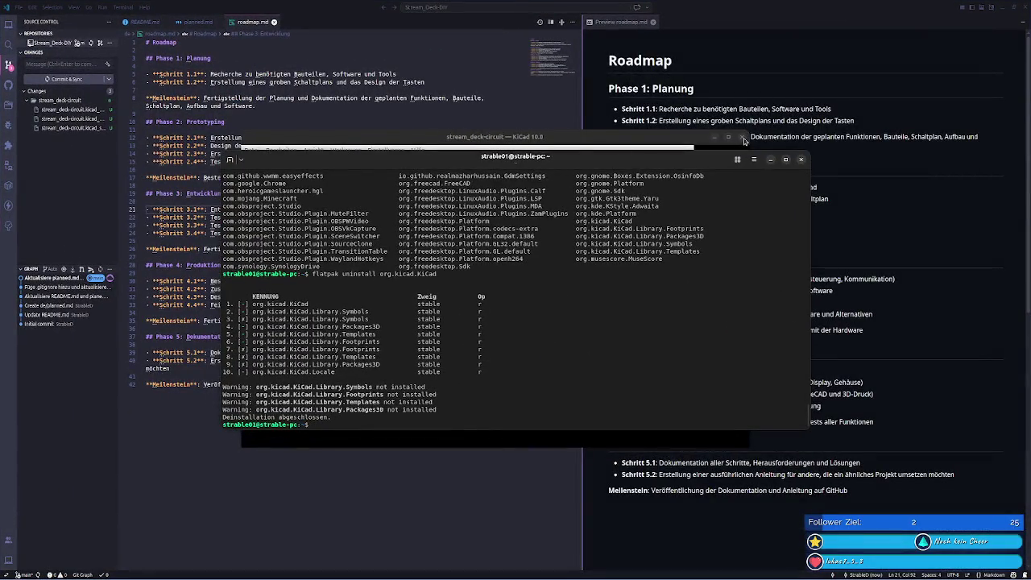
pyautogui.press('super')
# - Launch the main KiCad app from a 'ki' app search
pyautogui.write('ki')
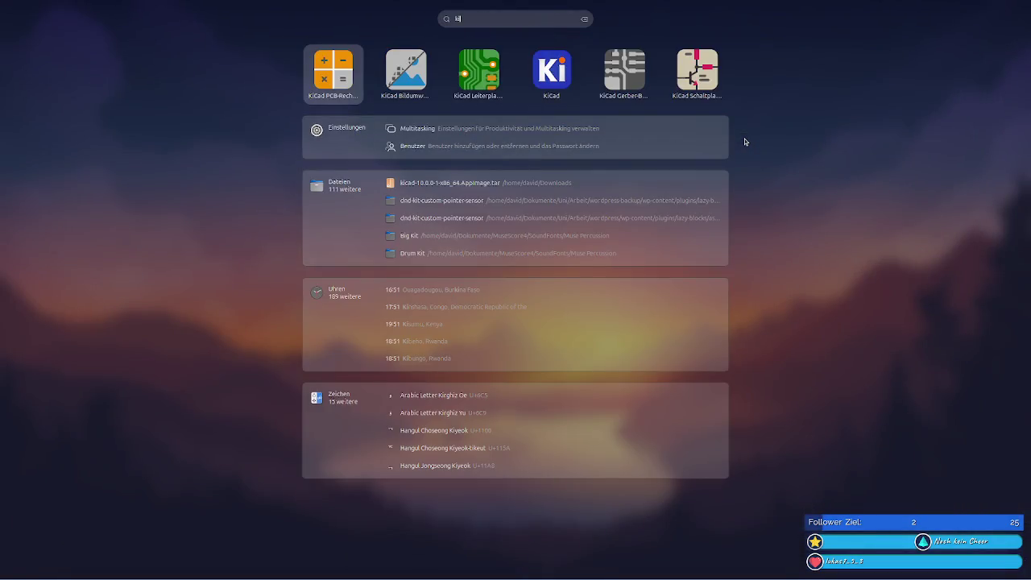
pyautogui.press('Right')
pyautogui.press('Right')
pyautogui.press('Right')
pyautogui.press('Right')
pyautogui.press('Left')
pyautogui.press('Return')
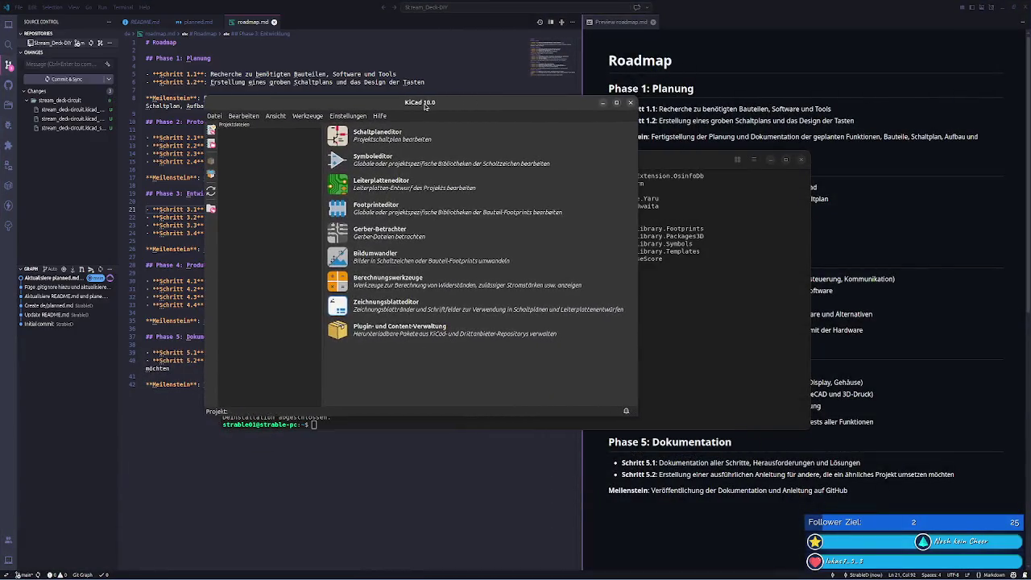
# - Close the terminal window and adjust the KiCad window to fit
pyautogui.click(713, 269)
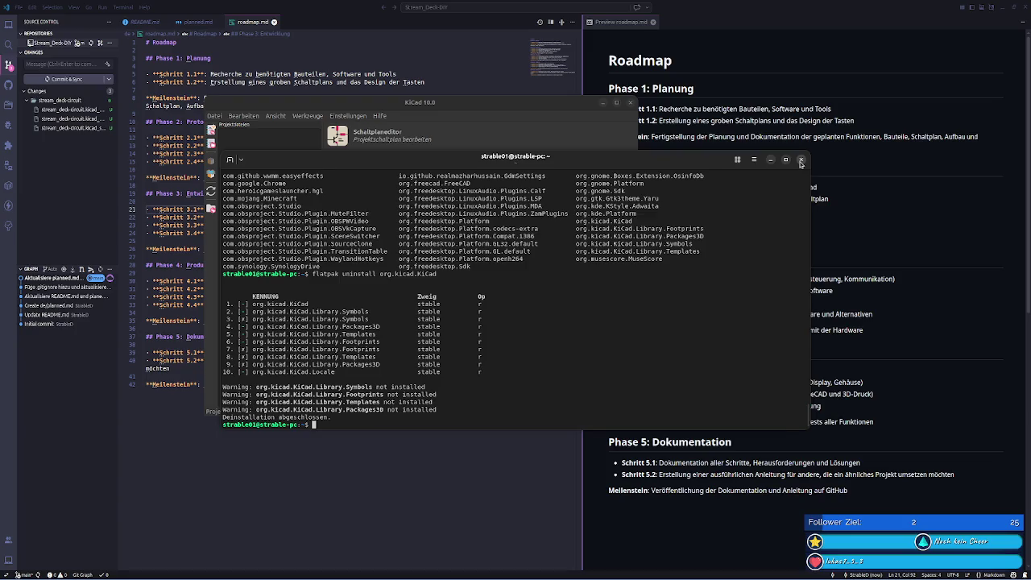
pyautogui.click(799, 161)
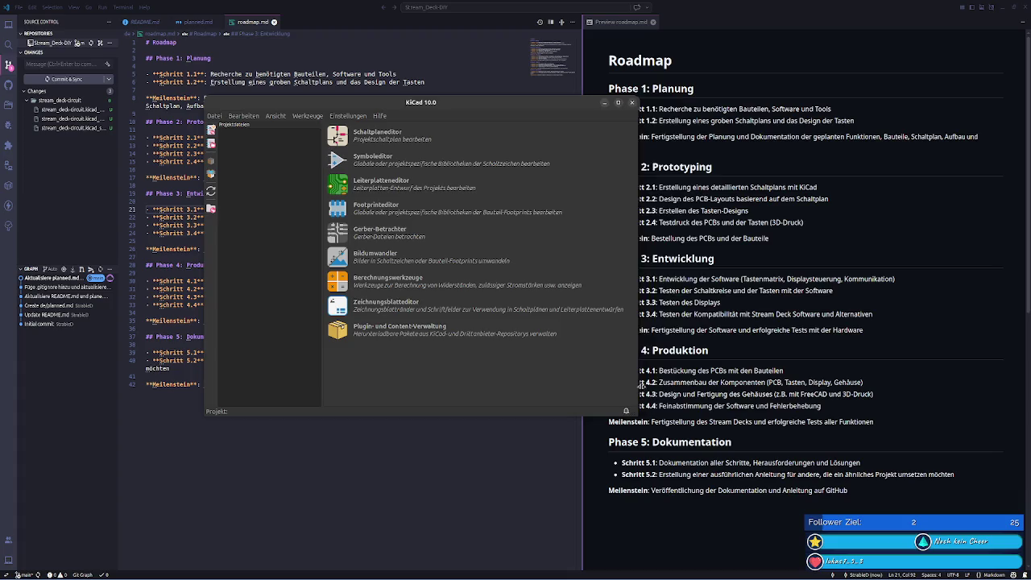
pyautogui.moveTo(638, 389); pyautogui.dragTo(704, 389)
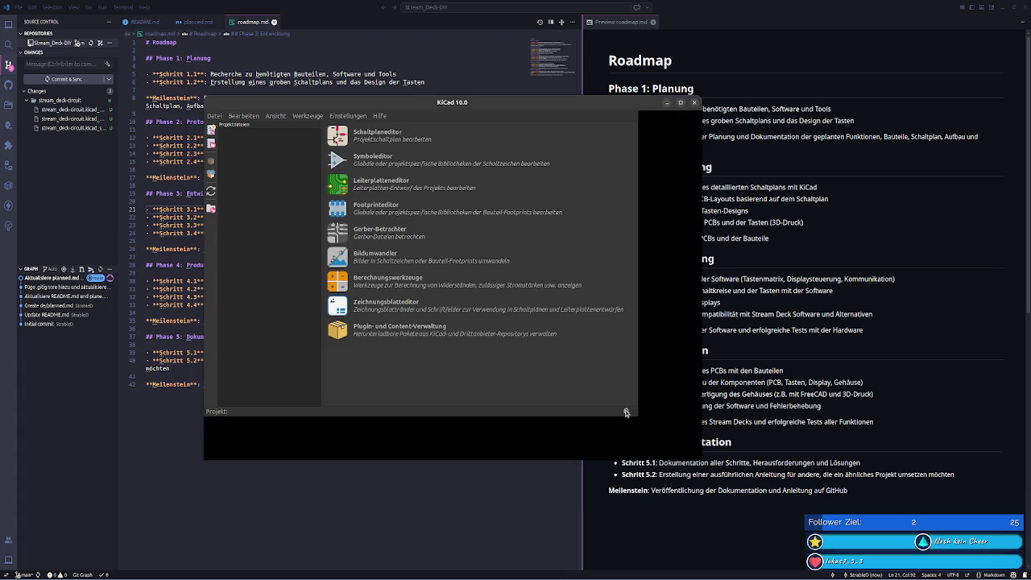
pyautogui.click(626, 412)
pyautogui.click(626, 412)
pyautogui.moveTo(701, 460); pyautogui.dragTo(639, 415)
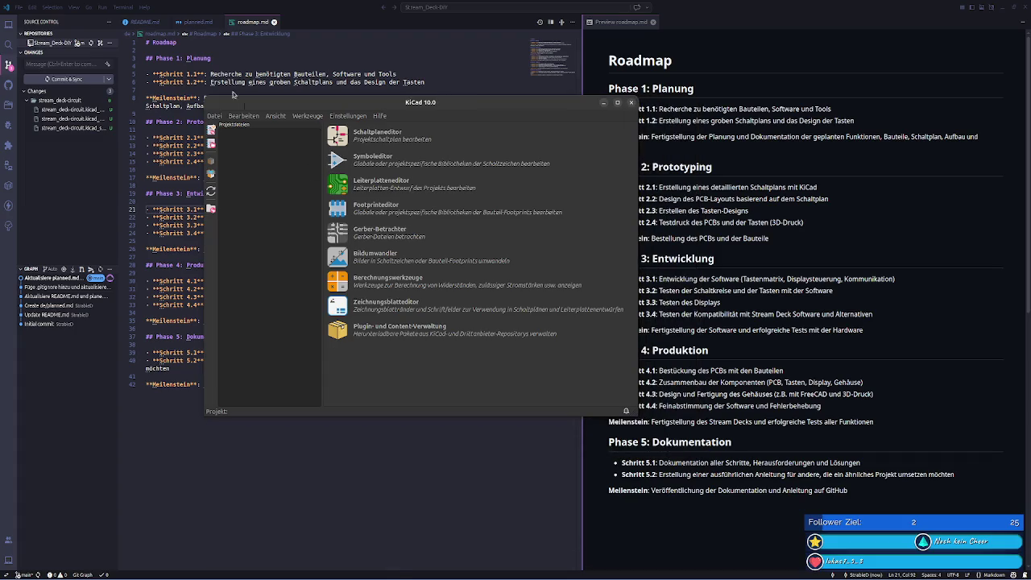
pyautogui.click(214, 116)
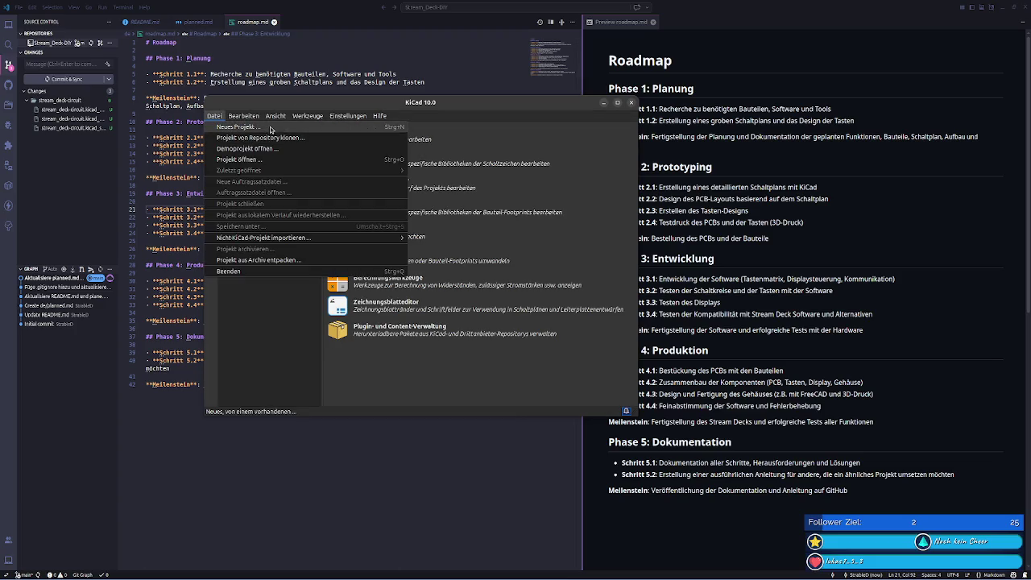
# - Browse the 'Vorhandenes Projekt öffnen' chooser, keep the KiCad project filter, and cancel without loading
pyautogui.click(266, 159)
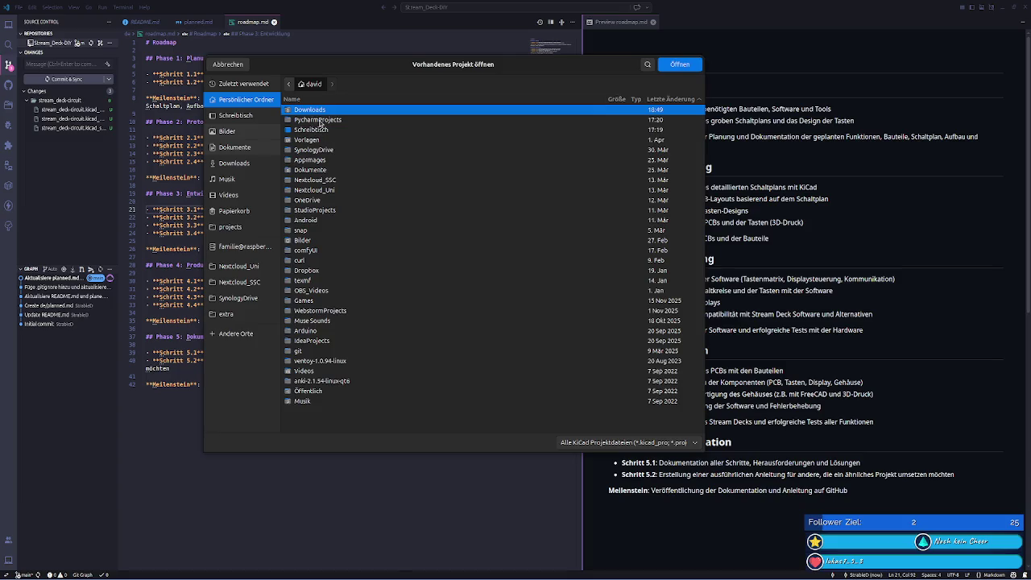
pyautogui.press('Escape')
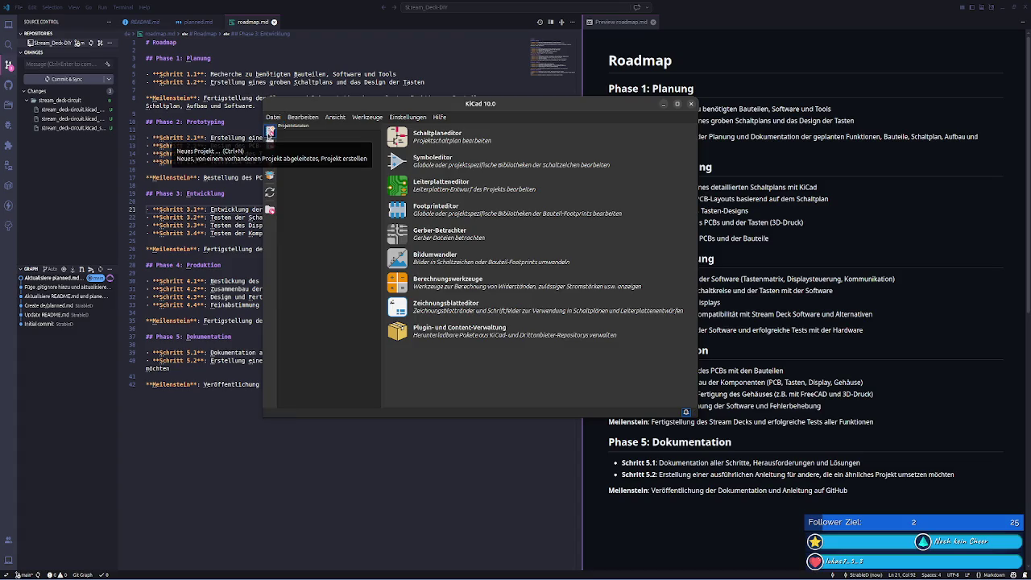
pyautogui.click(272, 145)
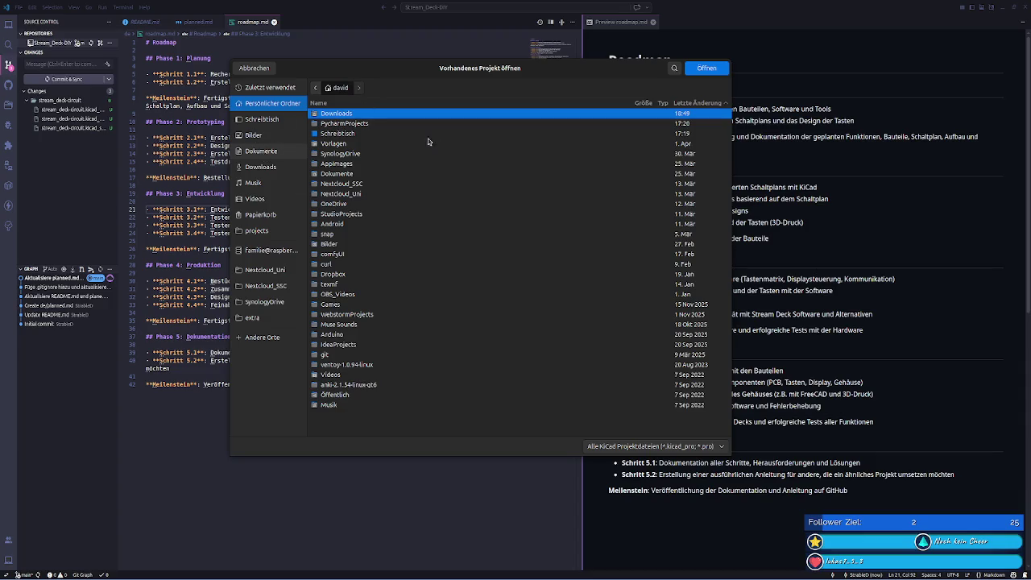
pyautogui.moveTo(582, 69); pyautogui.dragTo(566, 116)
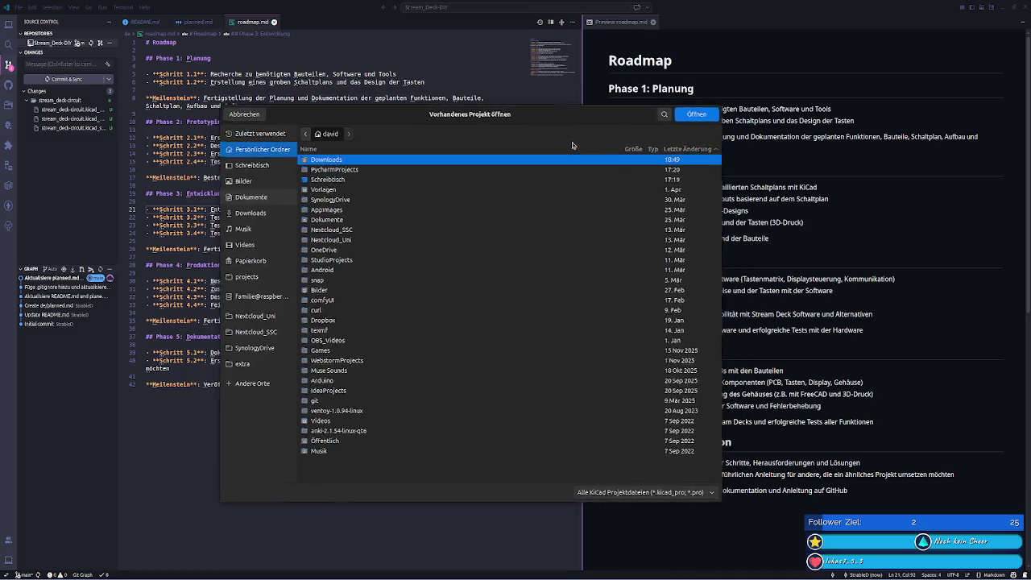
pyautogui.click(611, 494)
pyautogui.click(611, 494)
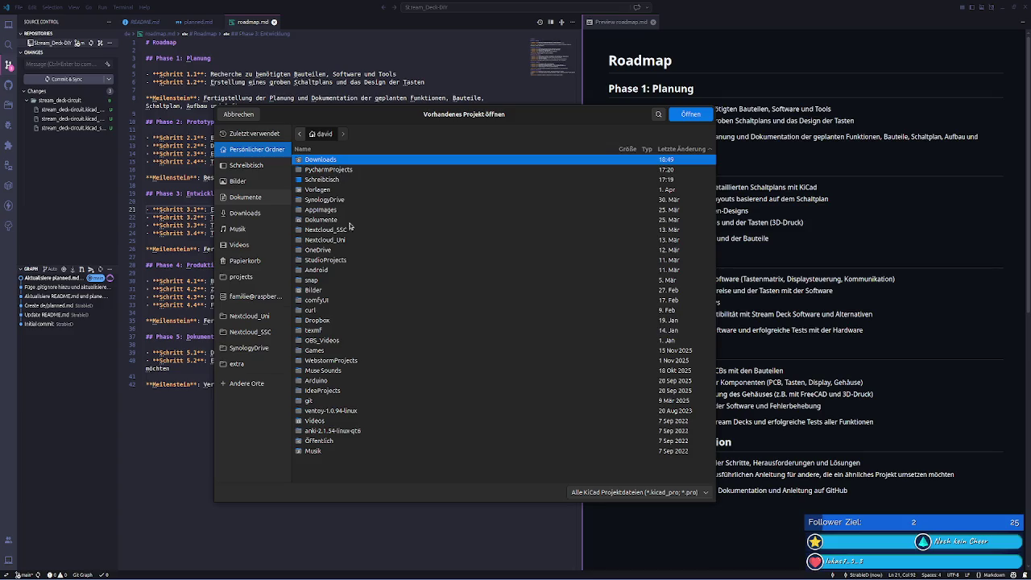
pyautogui.click(238, 114)
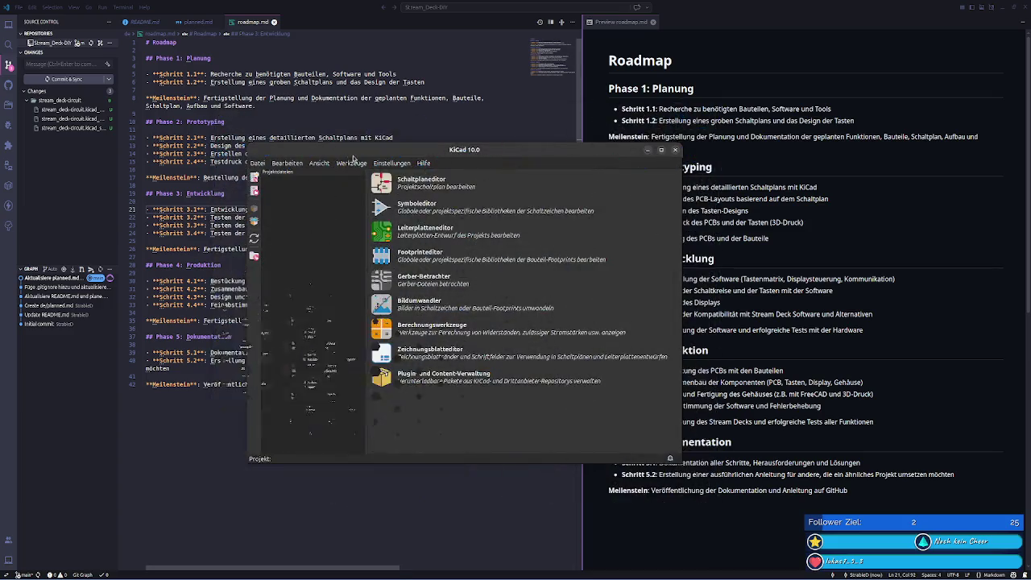
# - Open the general Einstellungen, cancel without changes, and quit KiCad
pyautogui.click(402, 163)
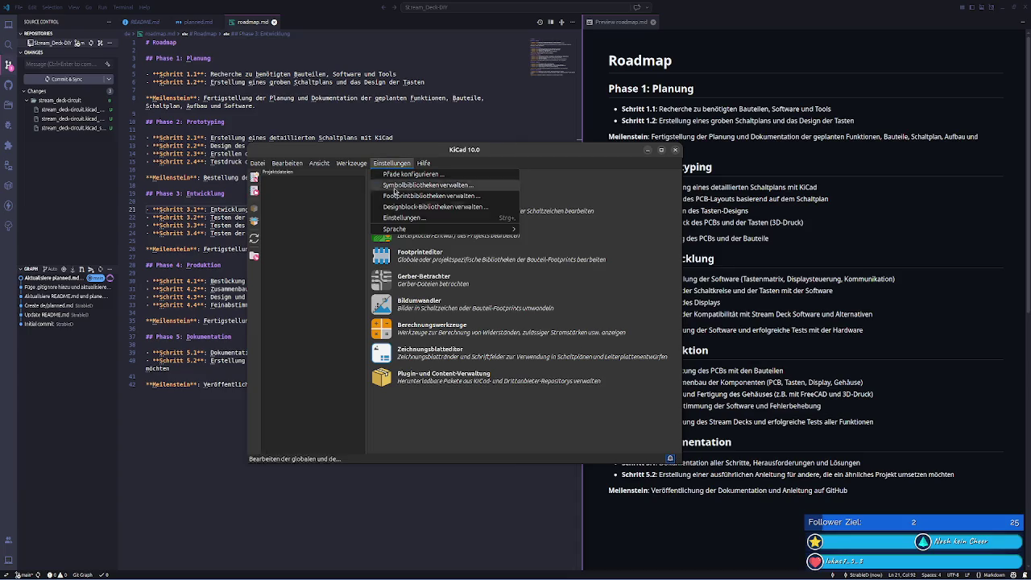
pyautogui.click(399, 217)
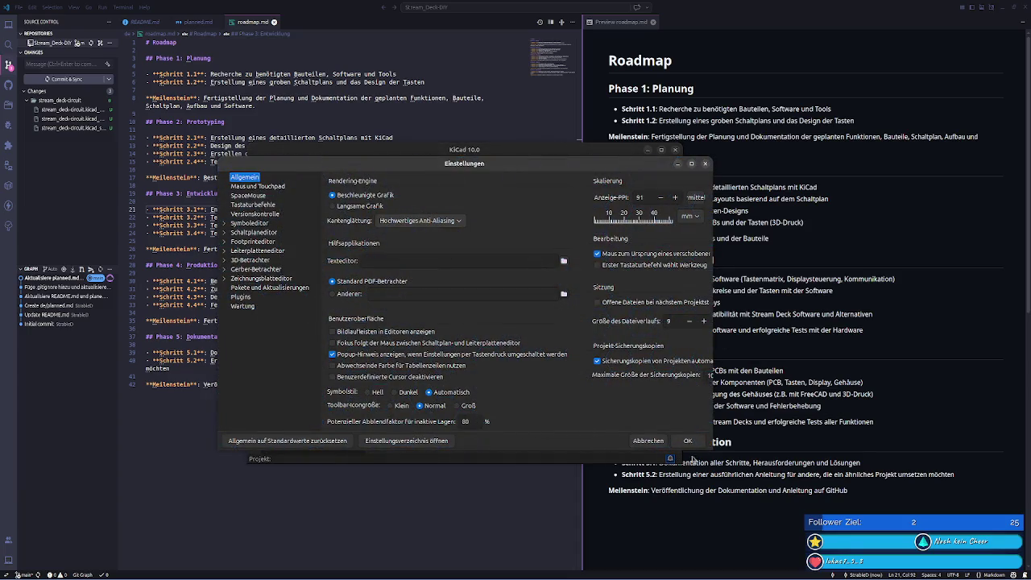
pyautogui.click(647, 440)
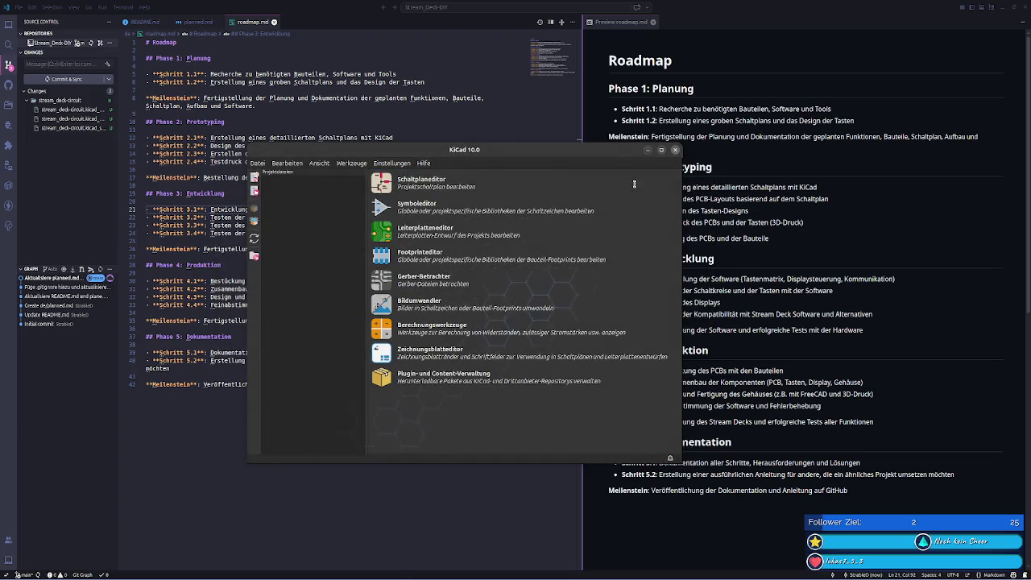
pyautogui.click(675, 150)
pyautogui.click(87, 575)
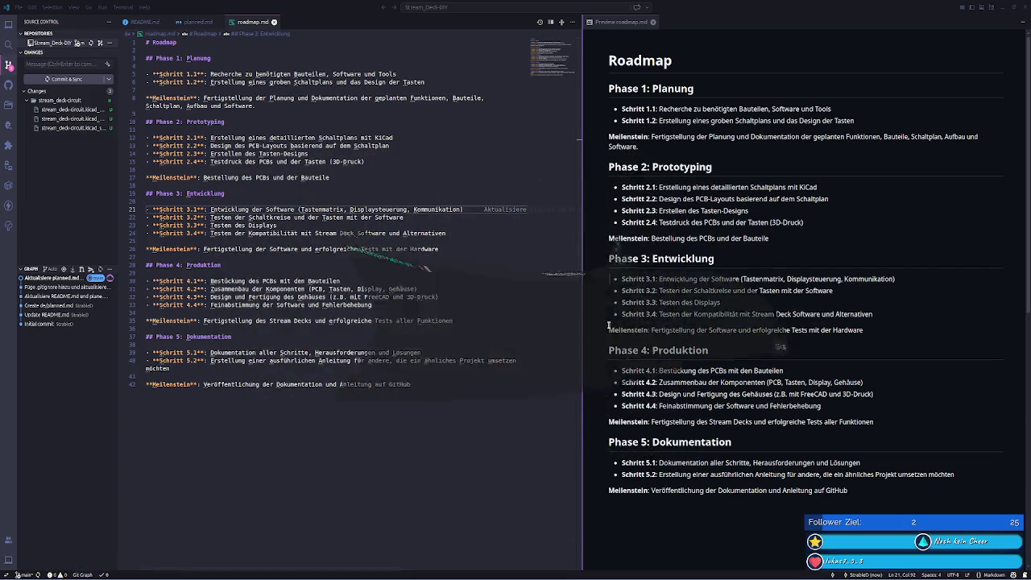
# - Run 'sudo apt purge kicad', entering the account password and confirming removal
pyautogui.write('sudo apt purge ')
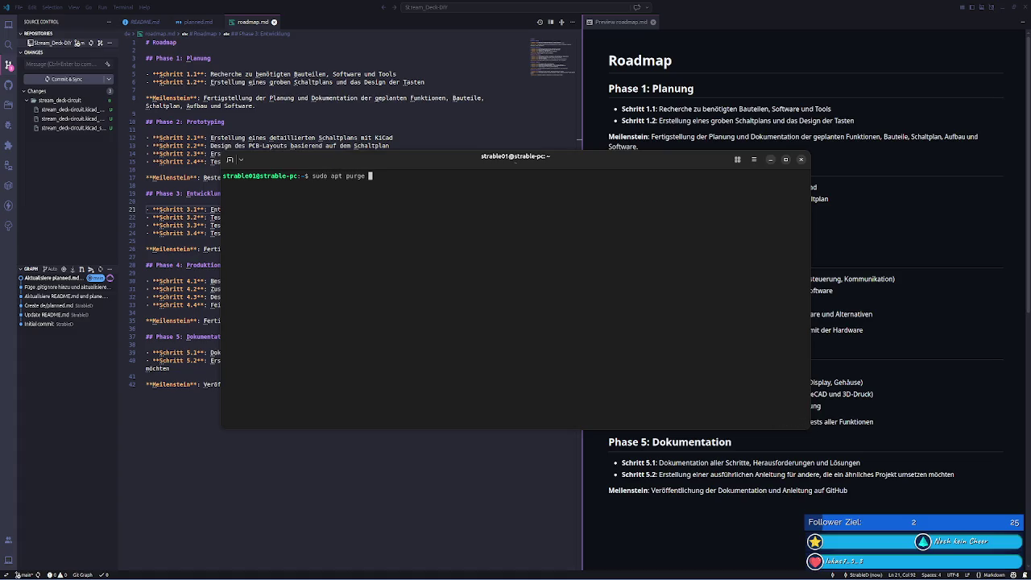
pyautogui.write('kicad')
pyautogui.press('Tab')
pyautogui.press('Tab')
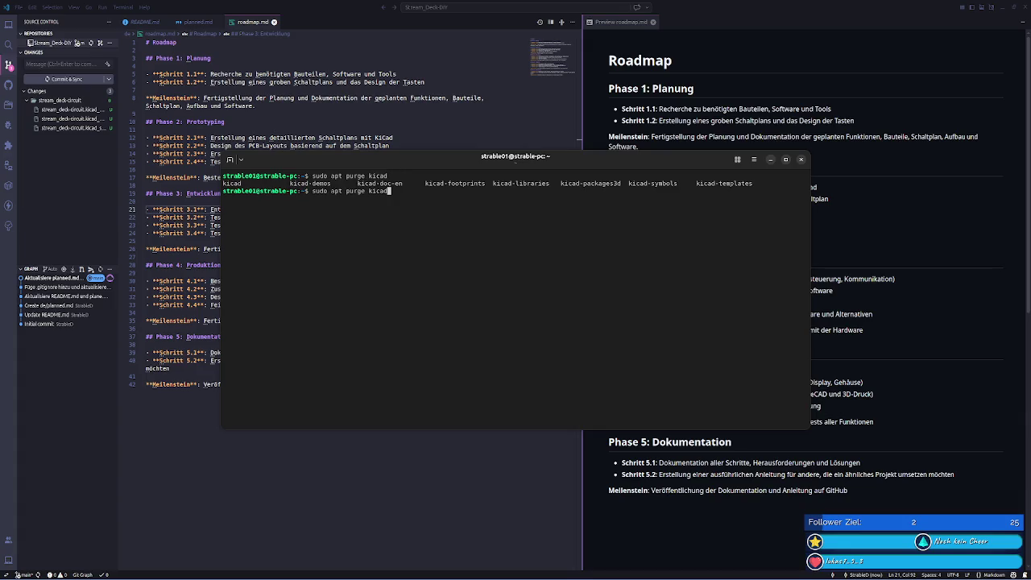
pyautogui.press('Return')
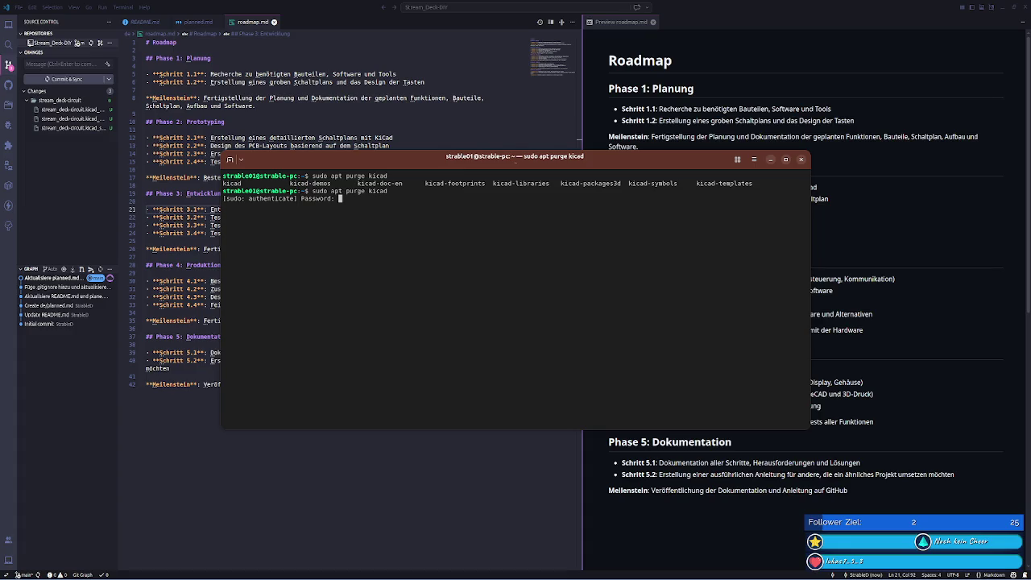
pyautogui.press('Return')
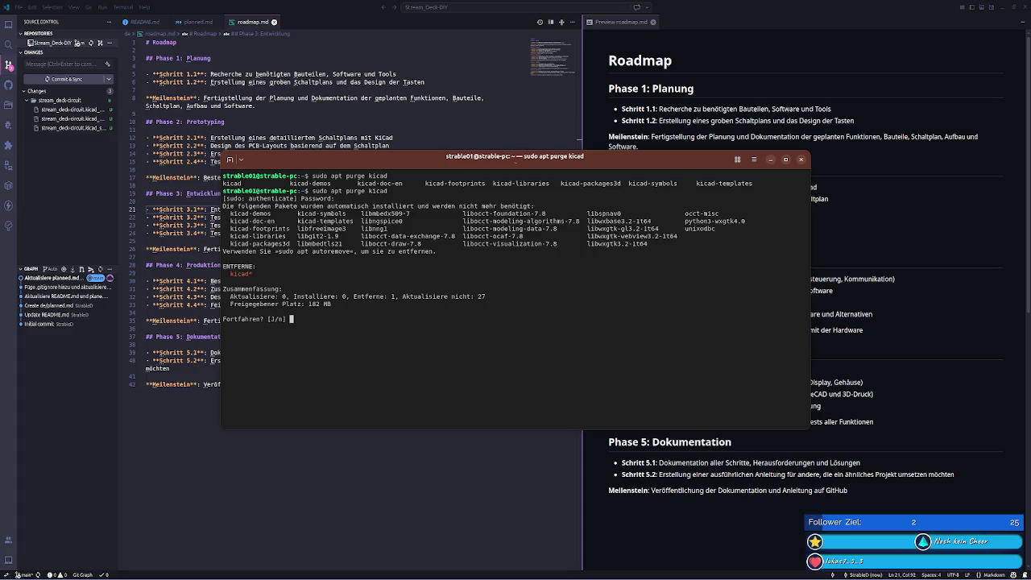
pyautogui.write('J')
pyautogui.press('Return')
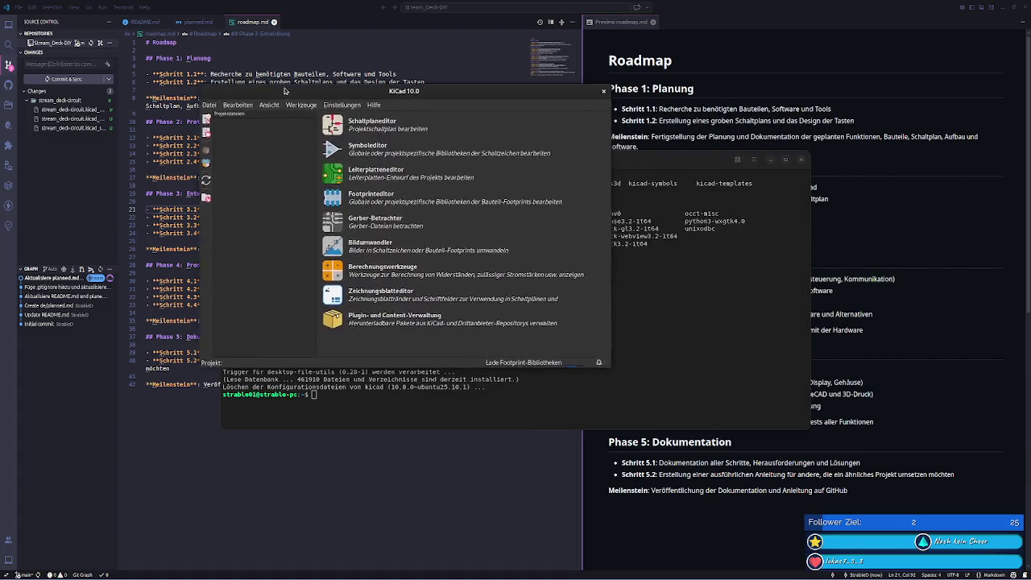
# - Close the terminal and bring the KiCad window back from the overview
pyautogui.click(802, 159)
pyautogui.press('super')
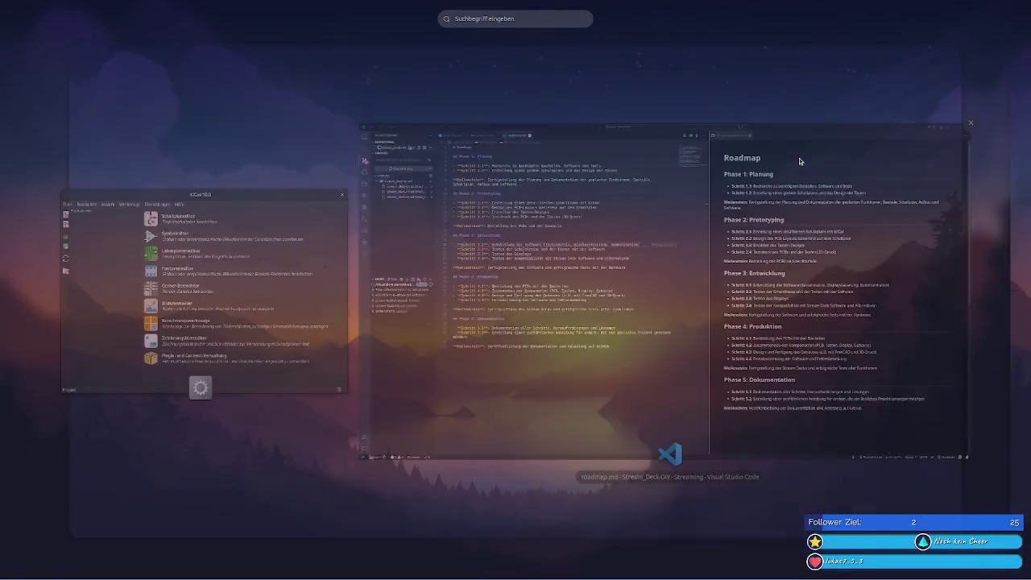
pyautogui.click(799, 158)
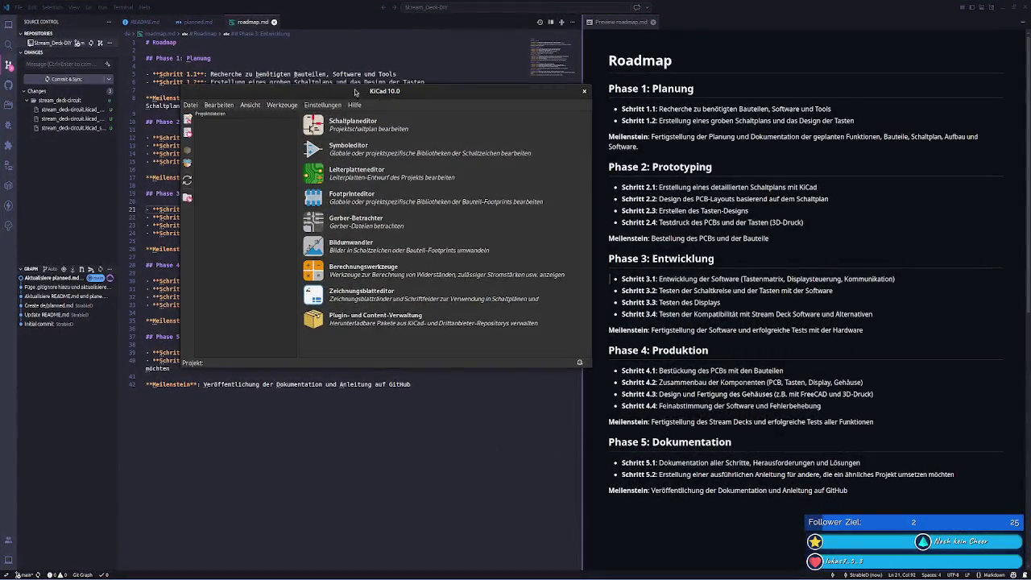
# - Open stream_deck-circuit.kicad_pro from PycharmProjects/Stream_Deck-DIY/stream_deck-circuit
pyautogui.click(332, 124)
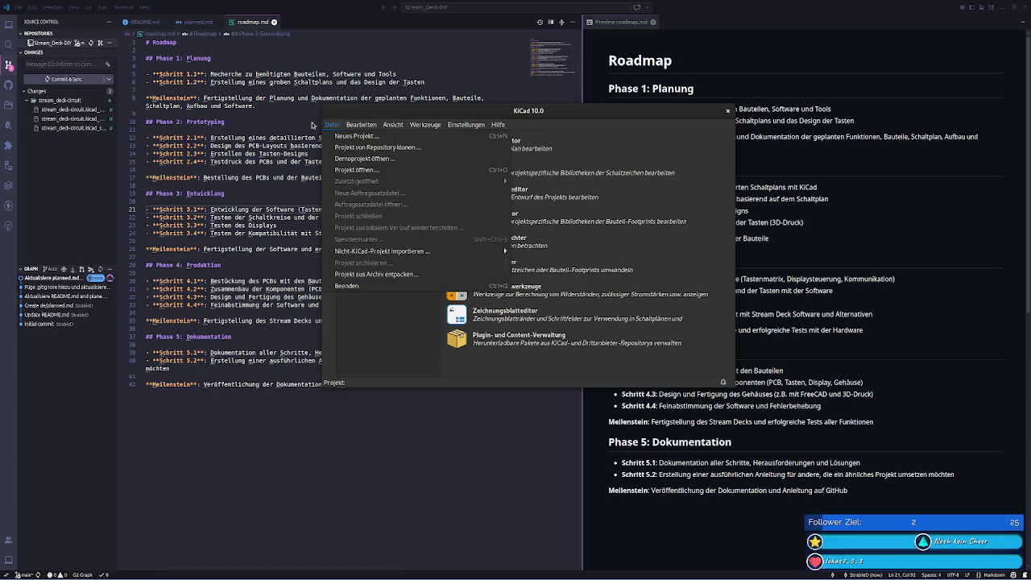
pyautogui.click(346, 170)
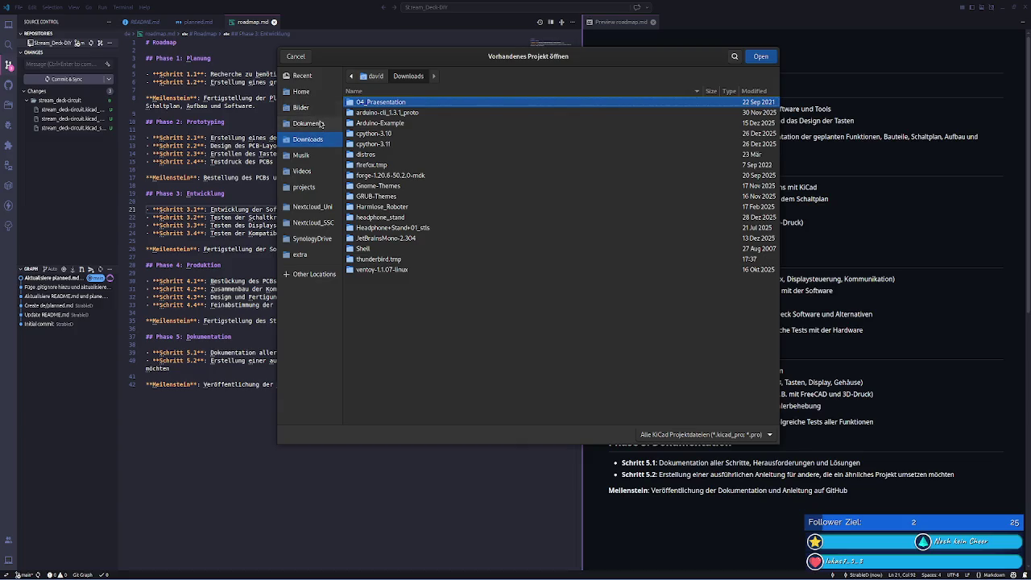
pyautogui.click(329, 123)
pyautogui.click(322, 75)
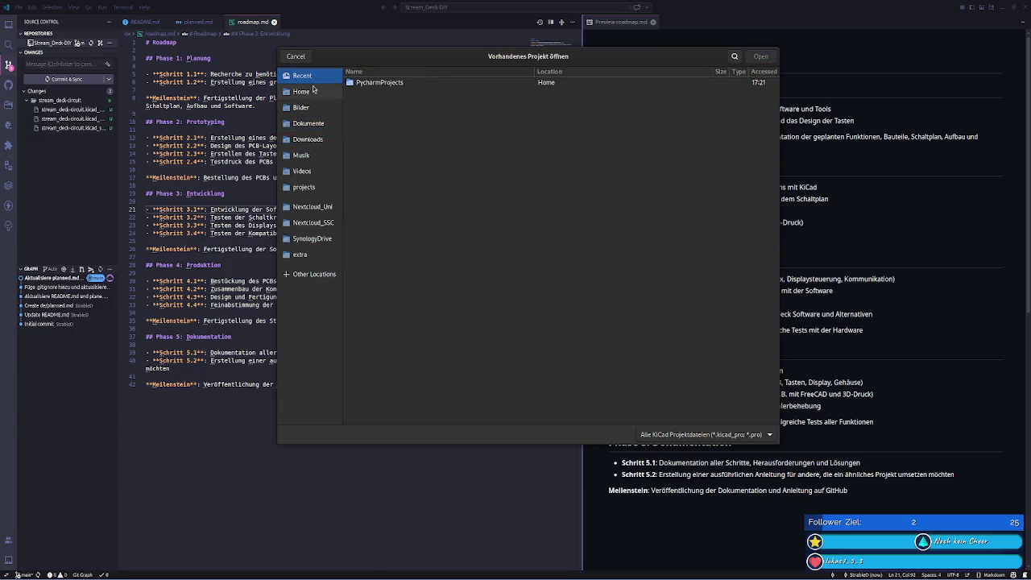
pyautogui.click(327, 91)
pyautogui.write('pych')
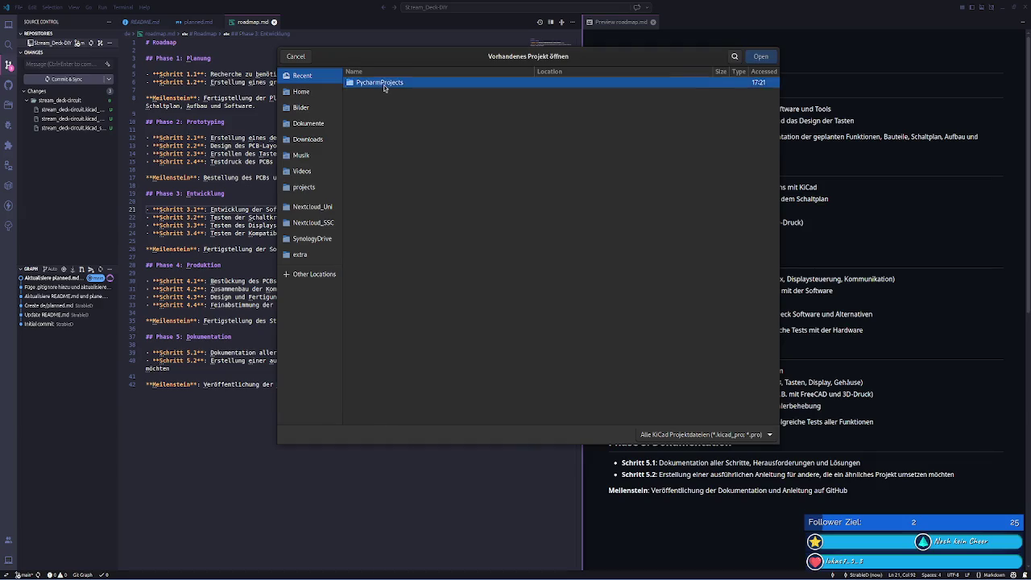
pyautogui.doubleClick(389, 113)
pyautogui.doubleClick(381, 123)
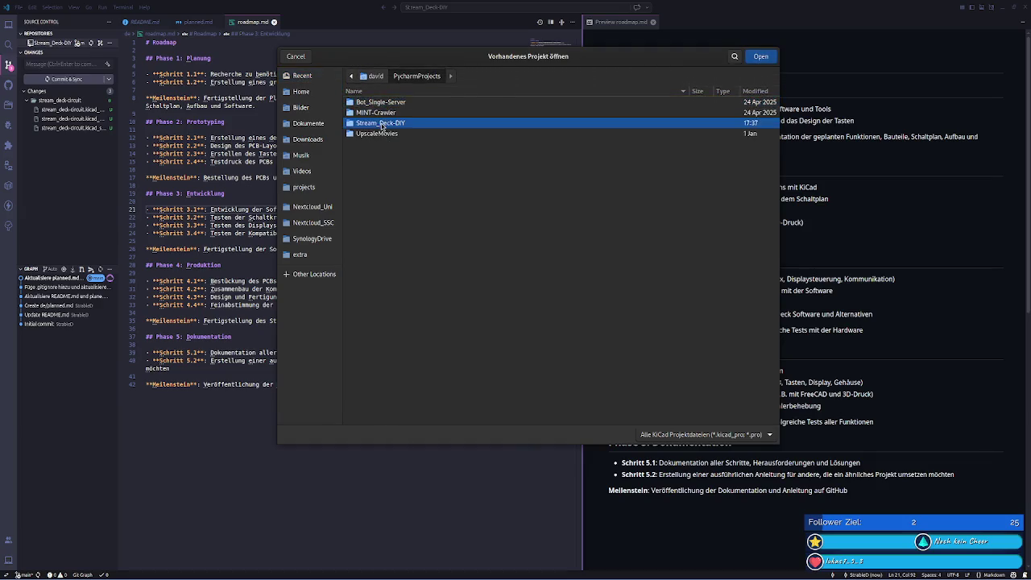
pyautogui.click(377, 114)
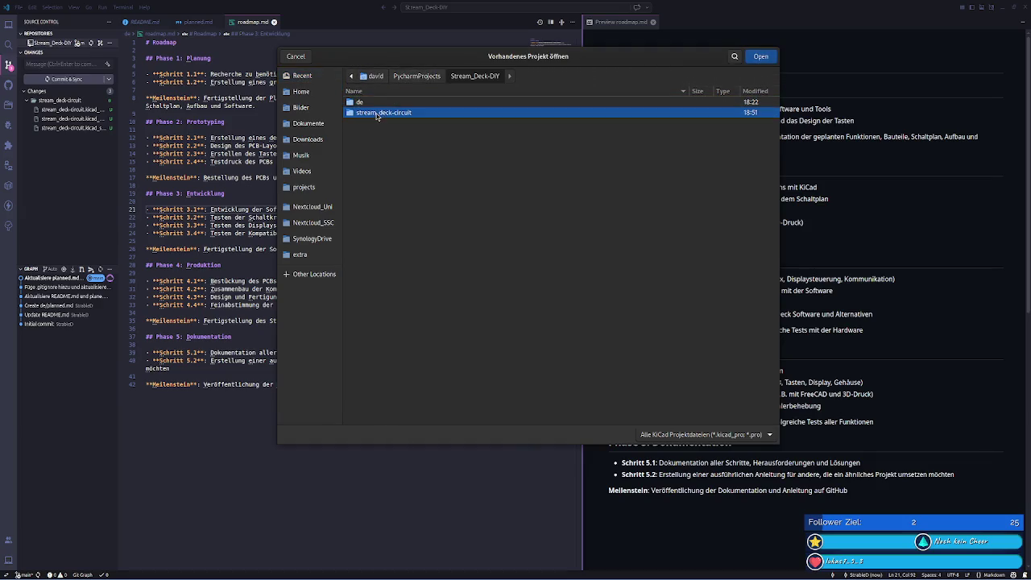
pyautogui.click(761, 58)
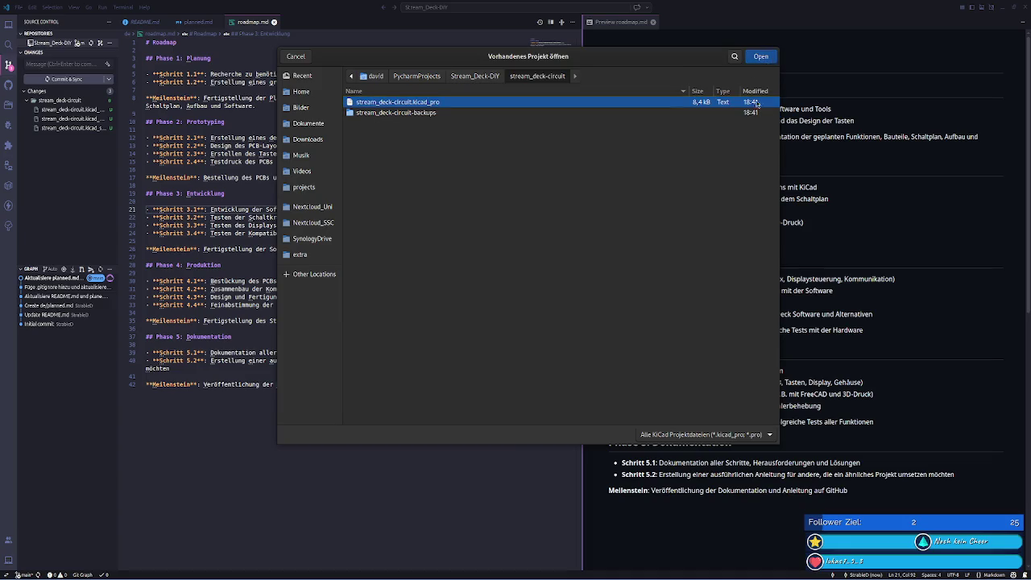
pyautogui.doubleClick(440, 103)
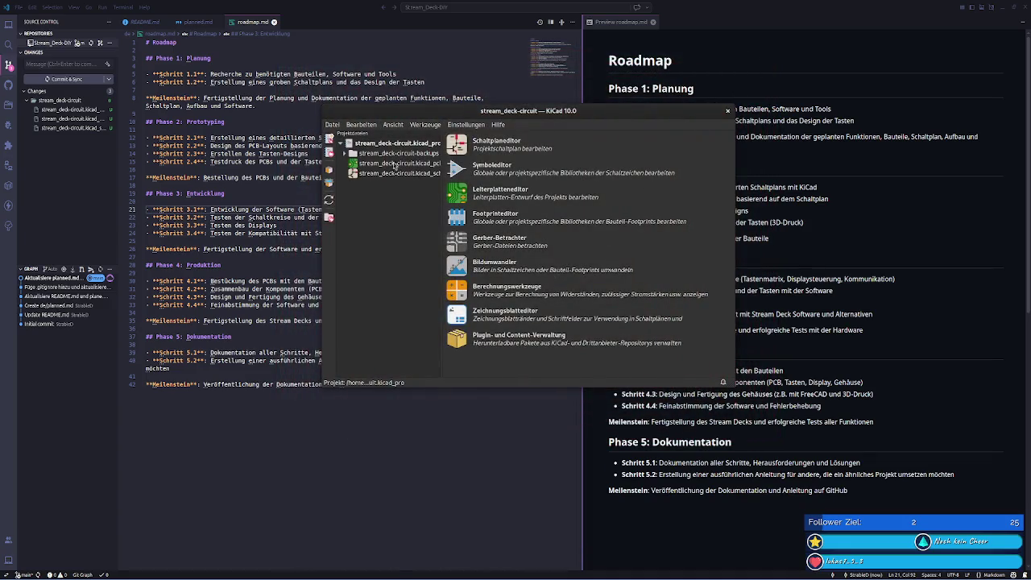
# - Reposition and enlarge the project window, then open the stream_deck-circuit schematic in the Schaltplaneditor
pyautogui.moveTo(373, 112); pyautogui.dragTo(254, 116)
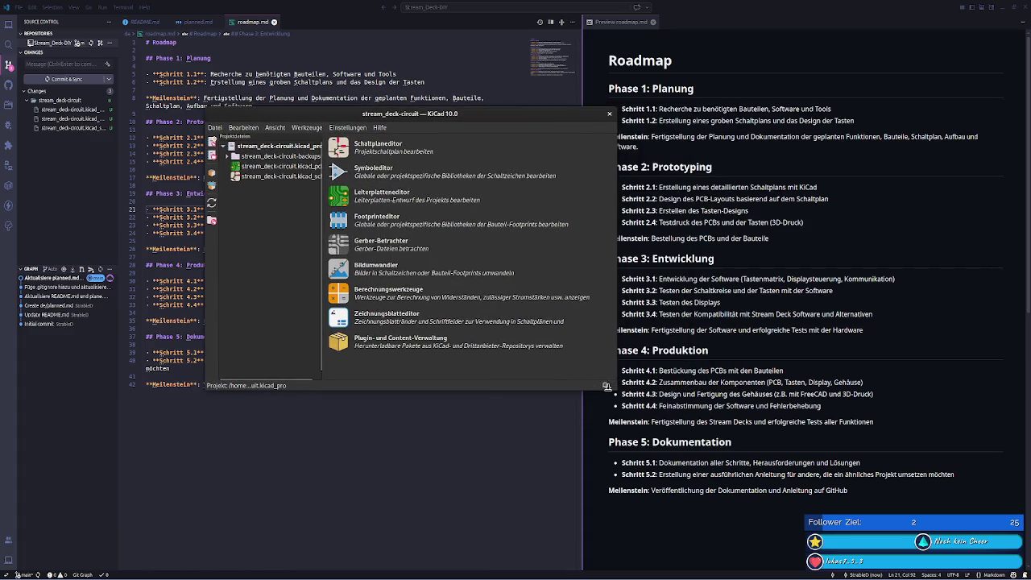
pyautogui.moveTo(615, 390); pyautogui.dragTo(715, 399)
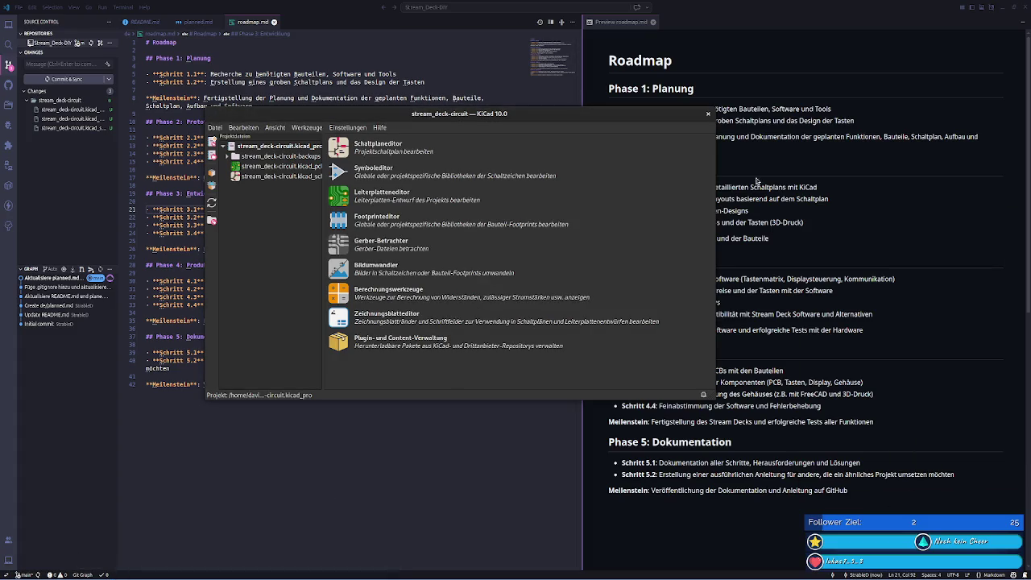
pyautogui.click(118, 575)
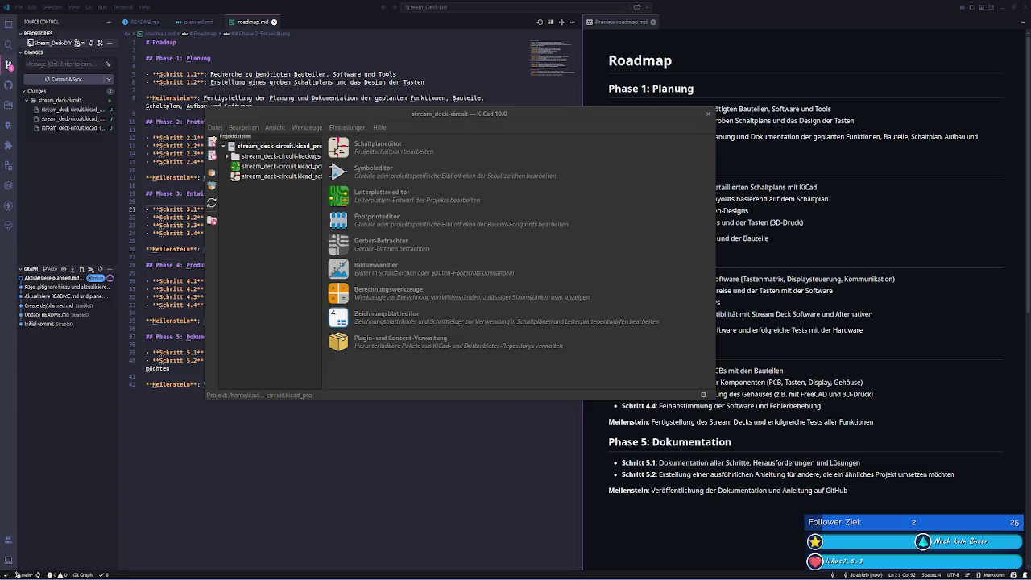
pyautogui.click(341, 148)
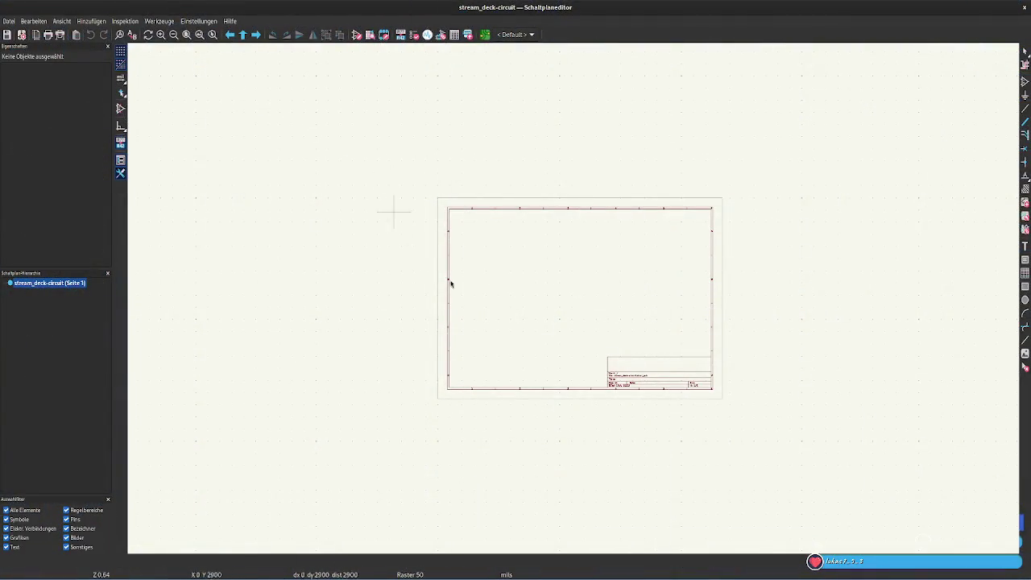
# - In Page Settings, set date 2026-04-08, revision 0 and title 'DIY Stream Deck Circuit'
pyautogui.click(8, 21)
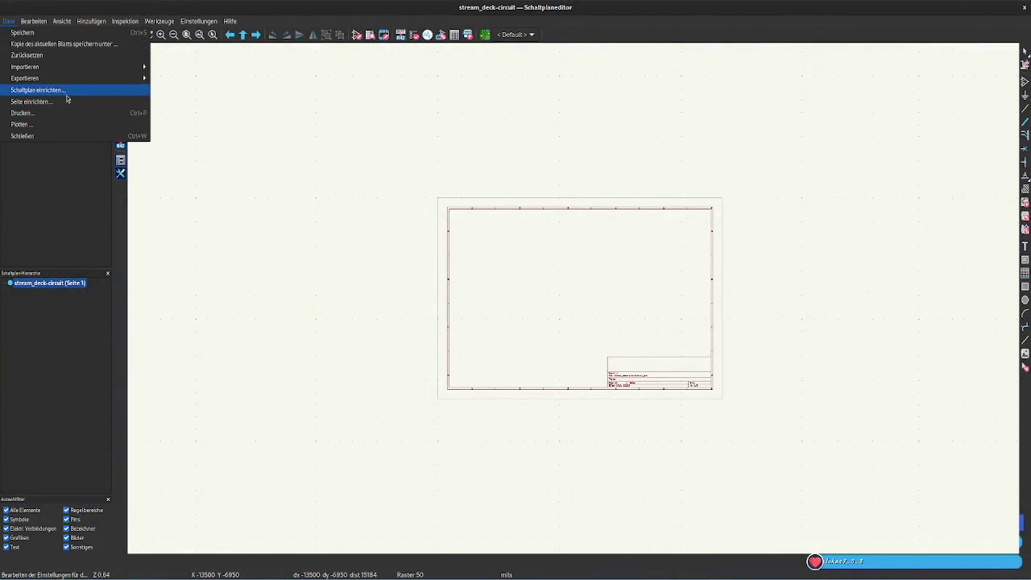
pyautogui.click(69, 98)
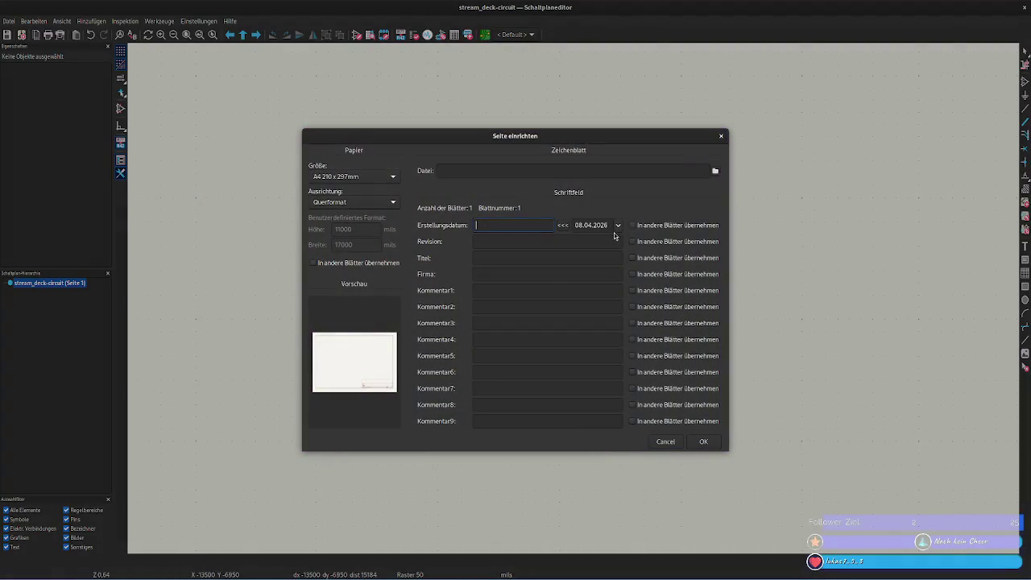
pyautogui.click(566, 227)
pyautogui.click(530, 237)
pyautogui.click(510, 259)
pyautogui.write('Strea')
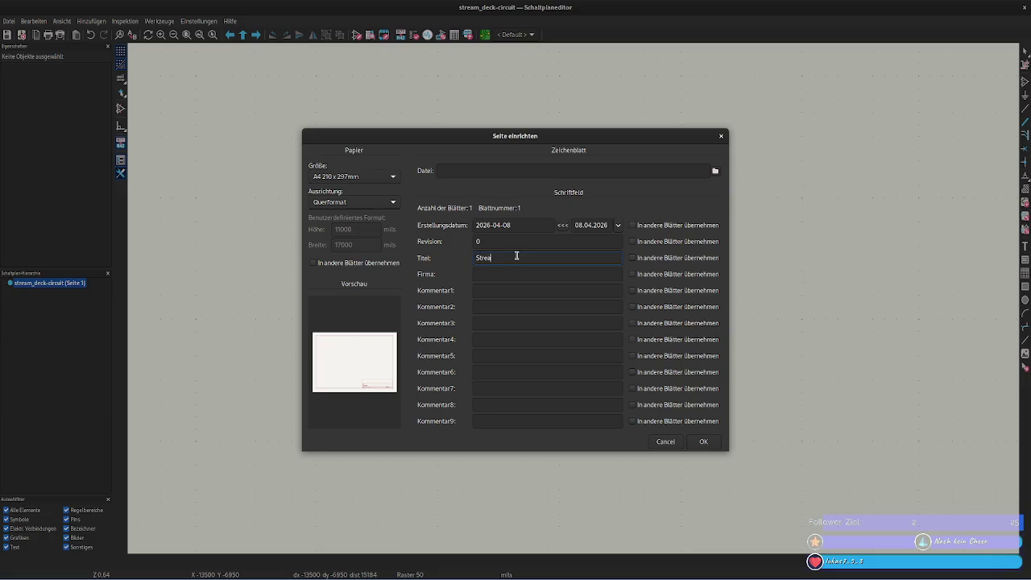
pyautogui.press('BackSpace')
pyautogui.press('BackSpace')
pyautogui.press('BackSpace')
pyautogui.click(705, 443)
# - Zoom over the retitled sheet, then start placing a symbol with the 'a' shortcut
pyautogui.scroll(2, 580, 302)
pyautogui.scroll(2, 580, 302)
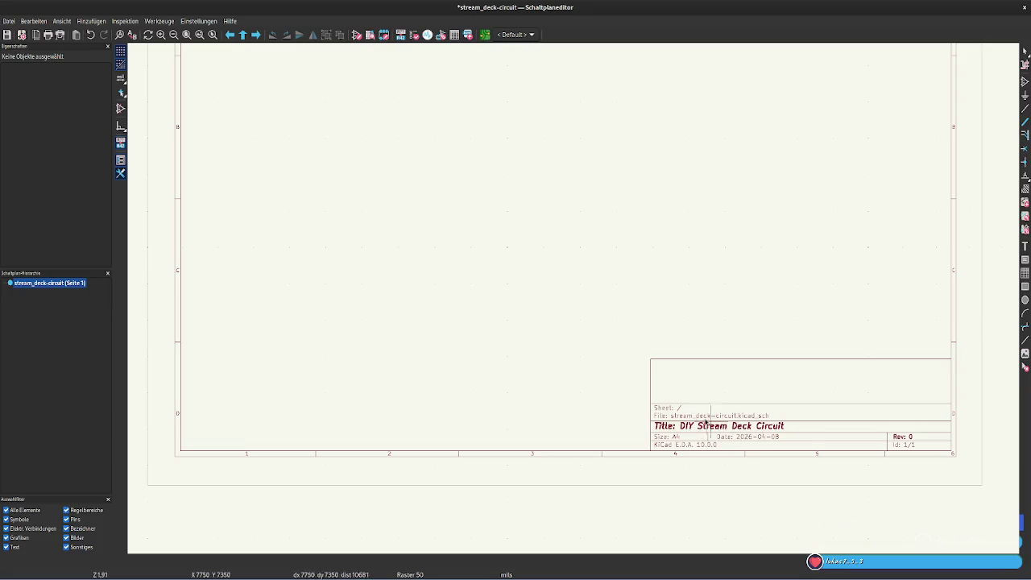
pyautogui.scroll(-1, 580, 302)
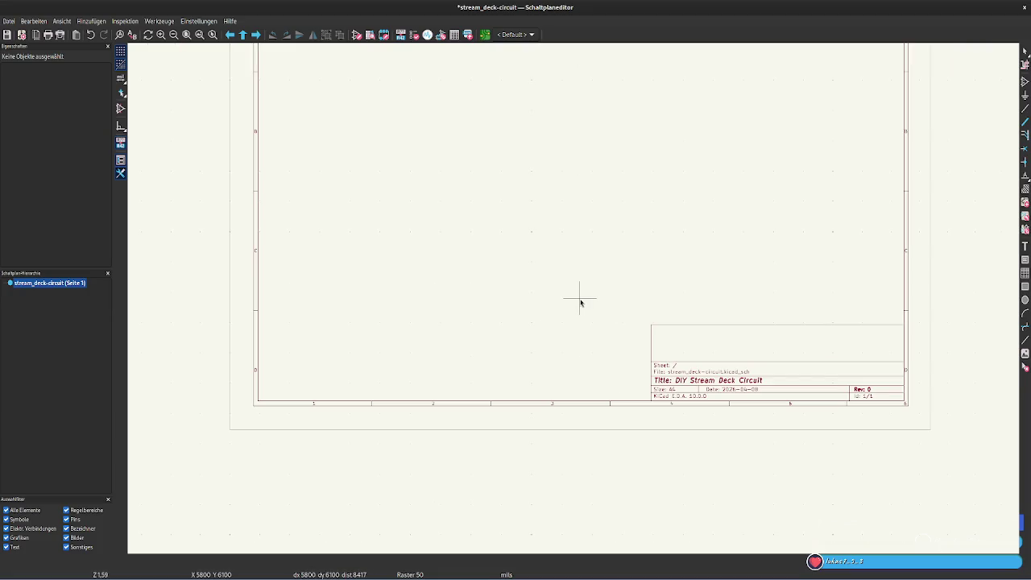
pyautogui.scroll(-1, 757, 250)
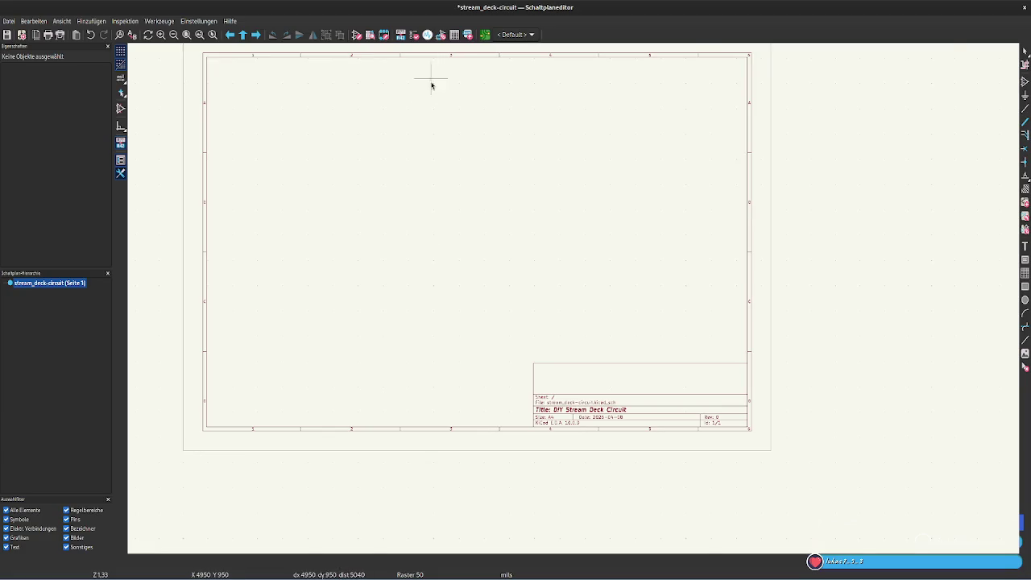
pyautogui.scroll(-1, 431, 85)
pyautogui.scroll(-1, 605, 424)
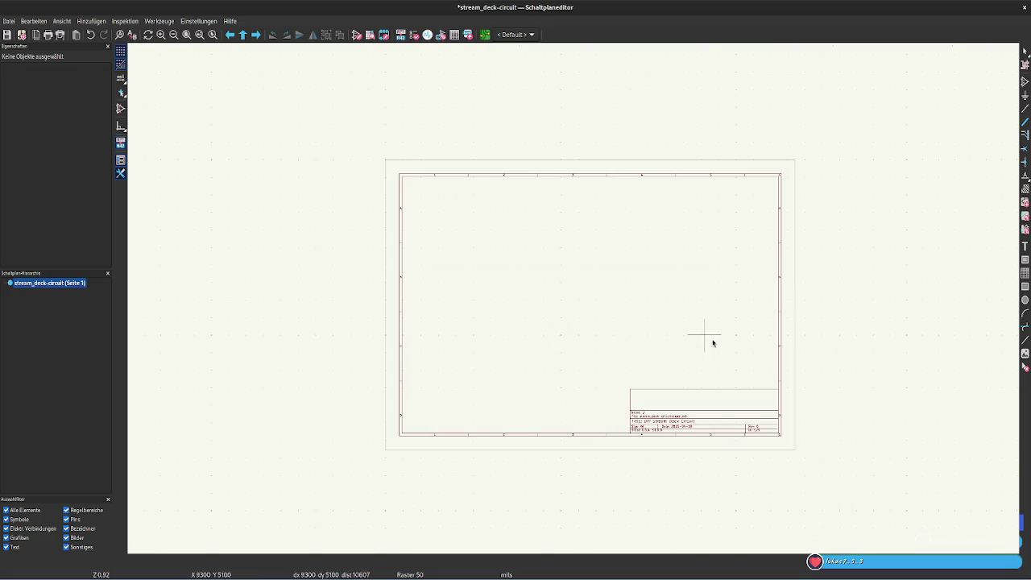
pyautogui.press('a')
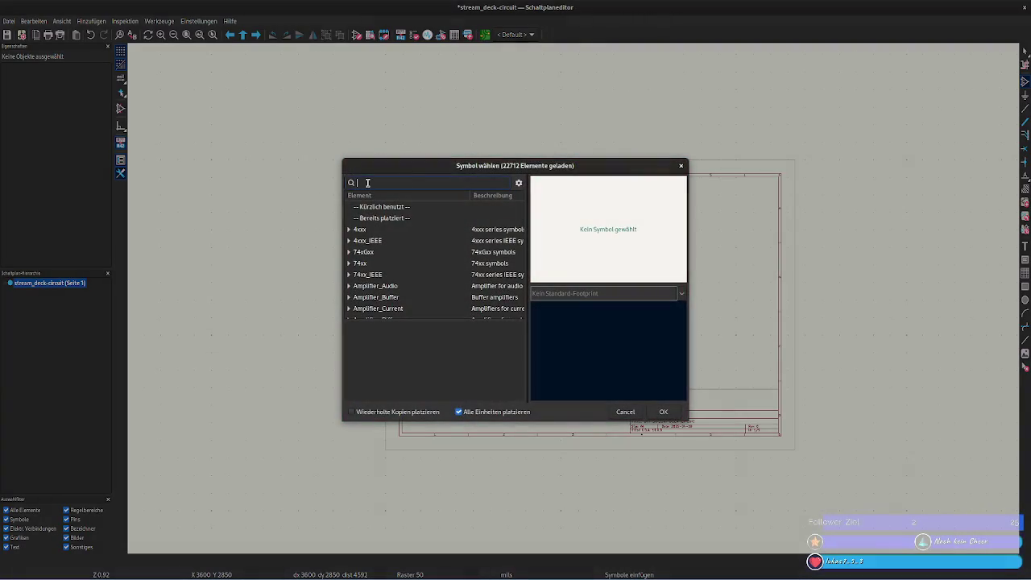
# - Filter the symbol chooser for 'switch' and widen it to read full descriptions
pyautogui.write('switch')
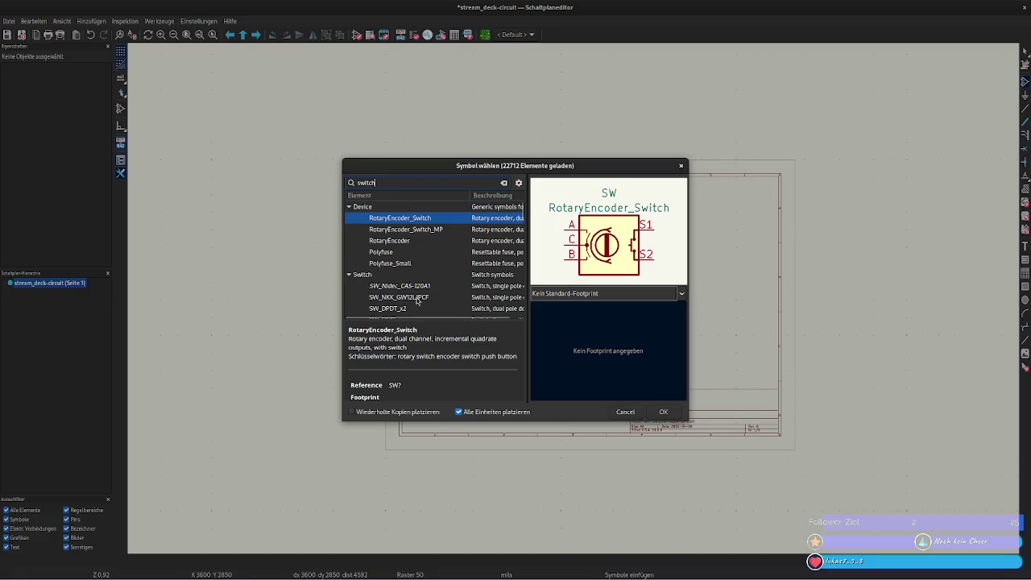
pyautogui.scroll(-1, 407, 277)
pyautogui.scroll(-2, 407, 277)
pyautogui.scroll(-2, 407, 277)
pyautogui.scroll(5, 407, 277)
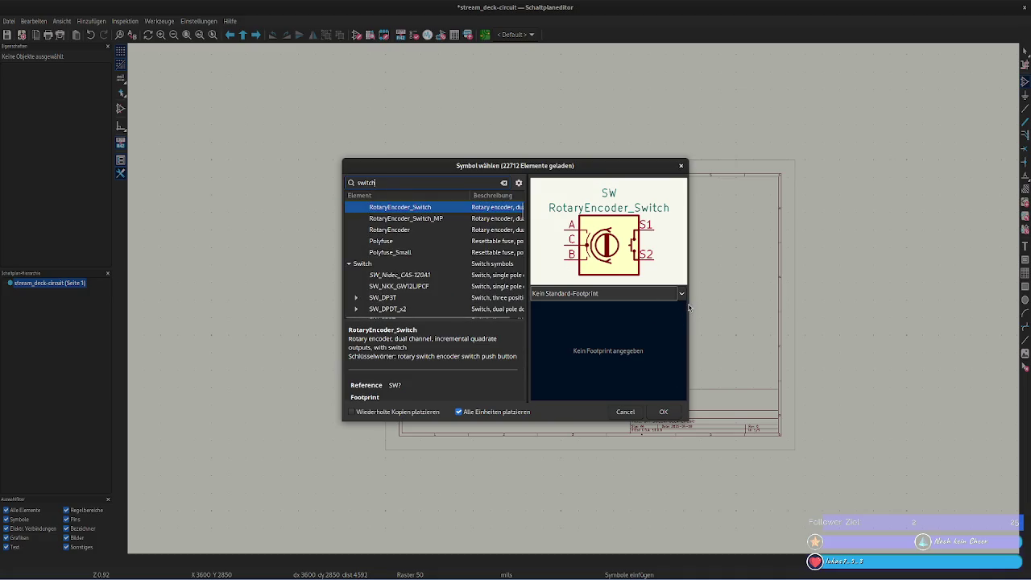
pyautogui.moveTo(689, 306); pyautogui.dragTo(837, 303)
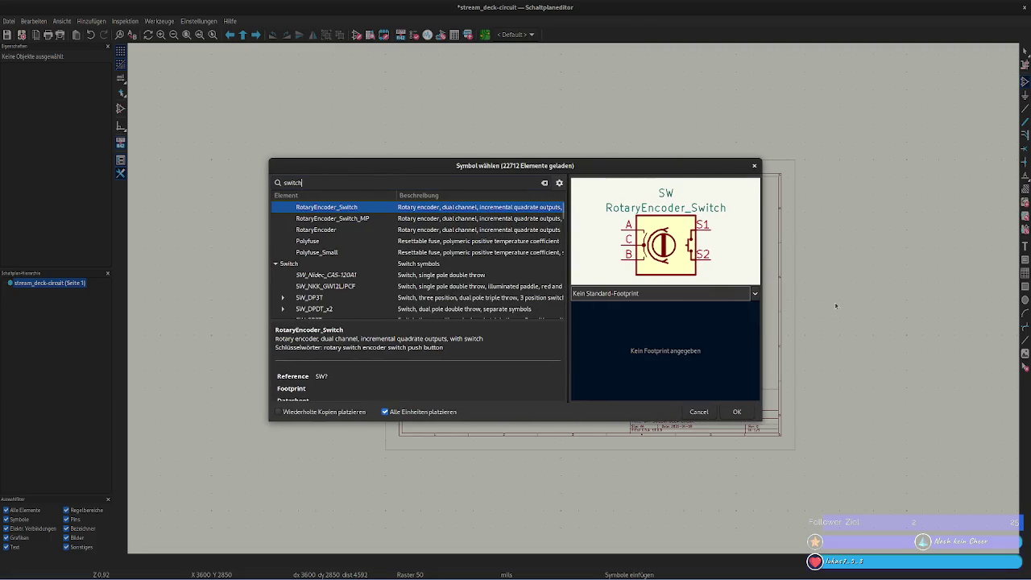
pyautogui.scroll(-2, 413, 261)
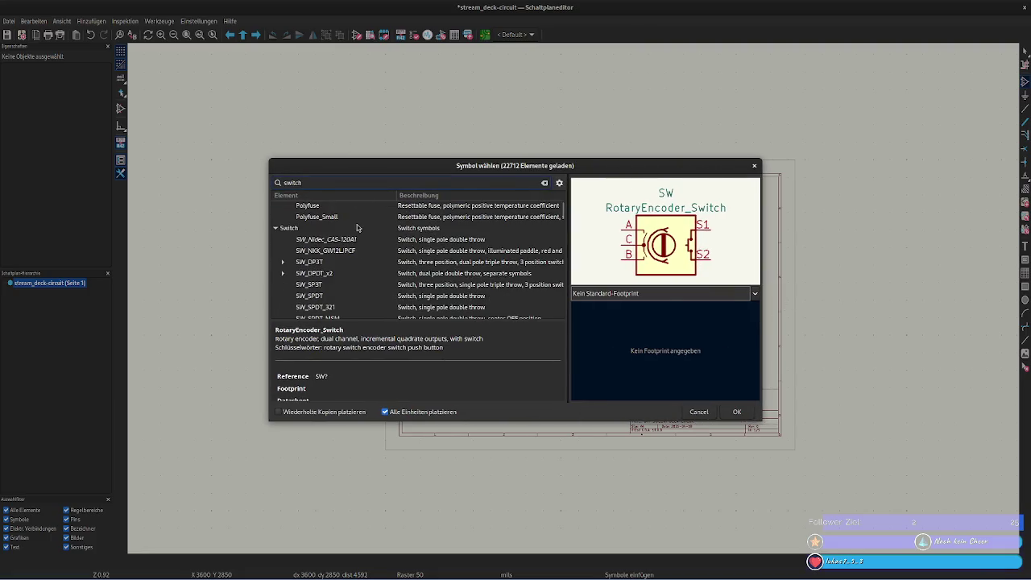
# - Preview switches SW_Nidec_CAS-120A1, SW_NKK_GW12LJPCF, SW_DP3T, SW_DPDT_x2, SW_SP3T and SW_DPST
pyautogui.click(350, 230)
pyautogui.click(380, 241)
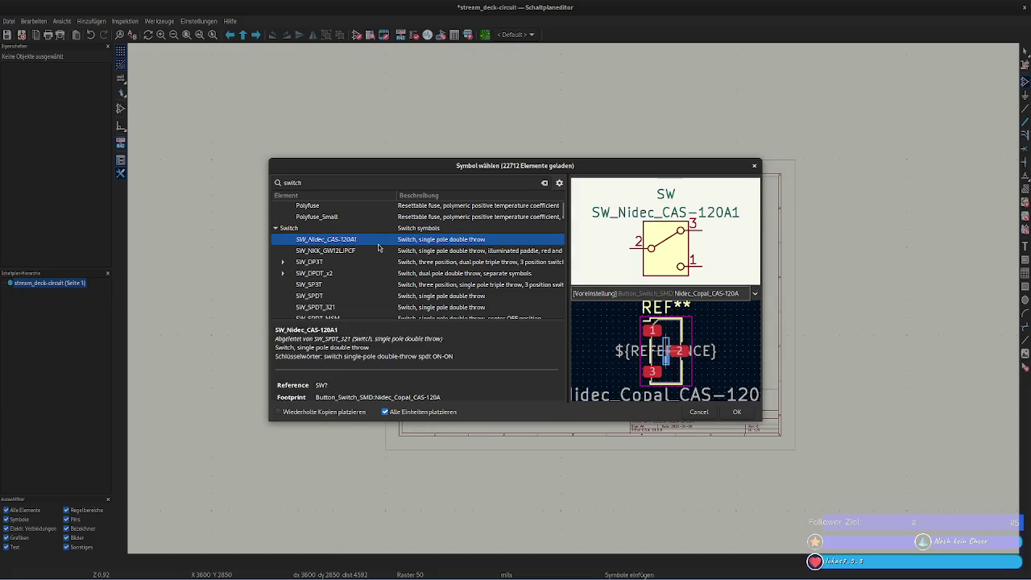
pyautogui.click(375, 251)
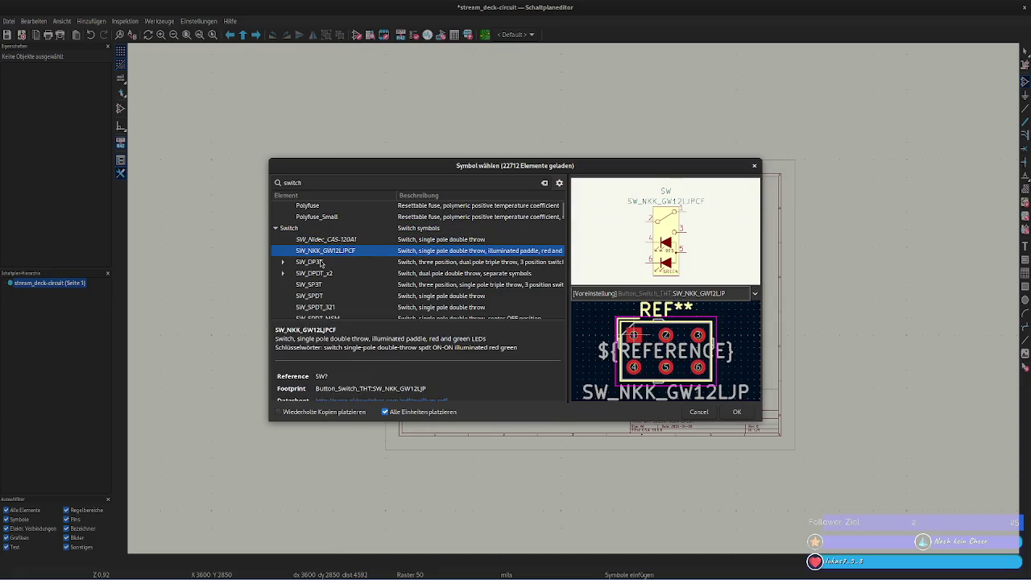
pyautogui.click(320, 263)
pyautogui.click(308, 276)
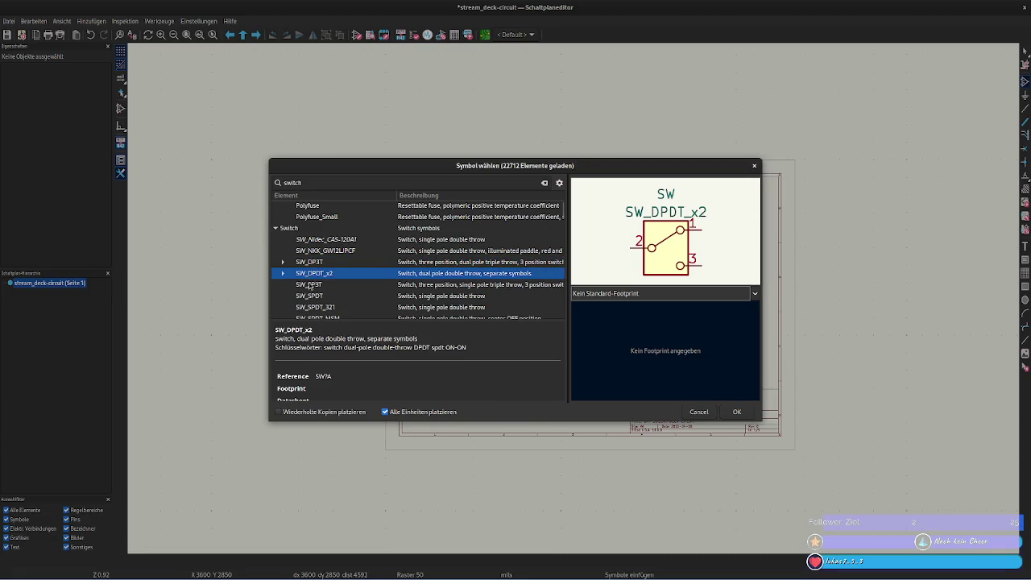
pyautogui.click(309, 287)
pyautogui.press('Up')
pyautogui.press('Down')
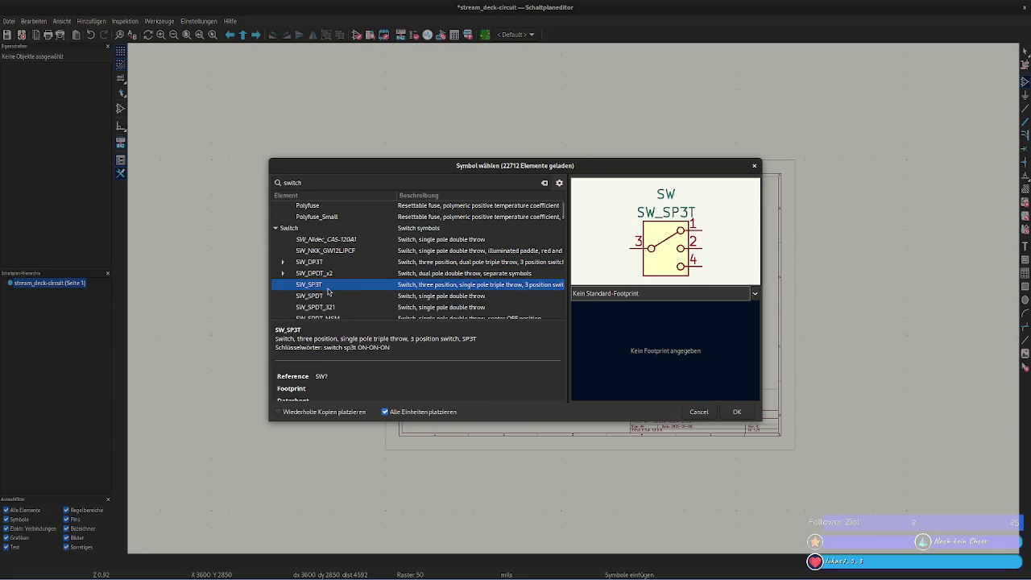
pyautogui.scroll(-1, 328, 290)
pyautogui.scroll(-2, 328, 288)
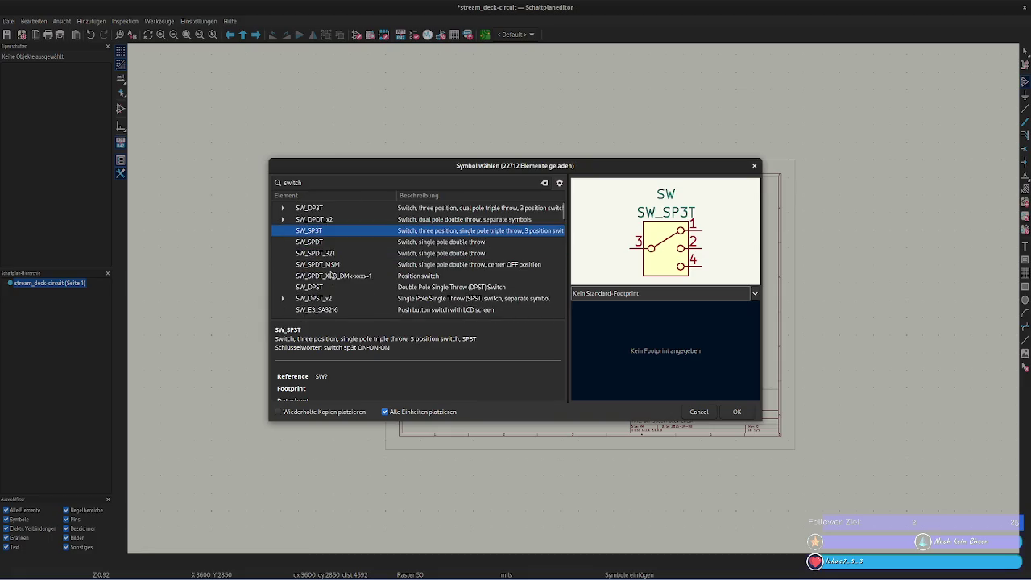
pyautogui.click(330, 275)
pyautogui.click(333, 287)
# - Browse further down to the SW_Rotary_2x6, SW_Rotary_1x5_MP and SW_Reed symbols
pyautogui.scroll(-1, 335, 300)
pyautogui.scroll(-1, 336, 300)
pyautogui.scroll(-1, 337, 300)
pyautogui.scroll(-1, 338, 301)
pyautogui.scroll(-1, 338, 299)
pyautogui.scroll(-1, 338, 298)
pyautogui.scroll(-2, 337, 297)
pyautogui.scroll(-1, 338, 297)
pyautogui.click(338, 290)
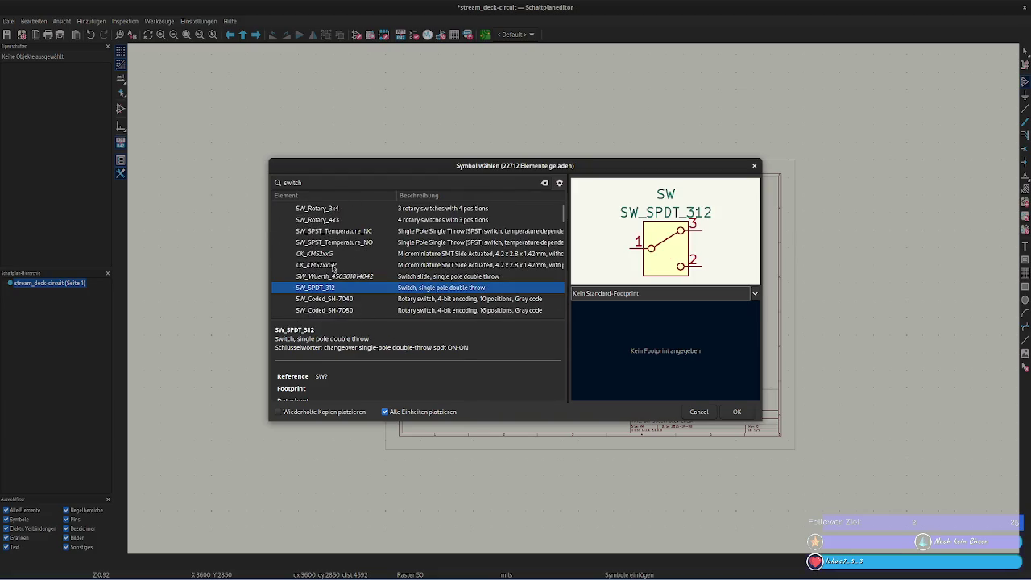
pyautogui.scroll(-1, 335, 268)
pyautogui.click(334, 256)
pyautogui.scroll(2, 335, 263)
pyautogui.click(337, 260)
pyautogui.scroll(3, 340, 274)
pyautogui.scroll(-1, 344, 295)
pyautogui.click(326, 271)
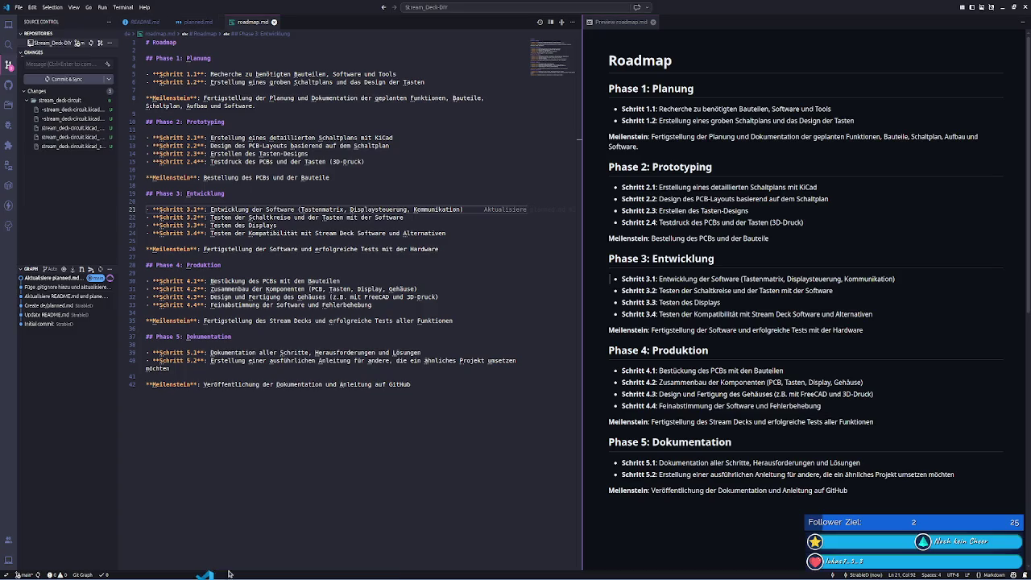
# - Check the planned.md parts list in VS Code, then search KiCad for 'smd switch'
pyautogui.click(237, 578)
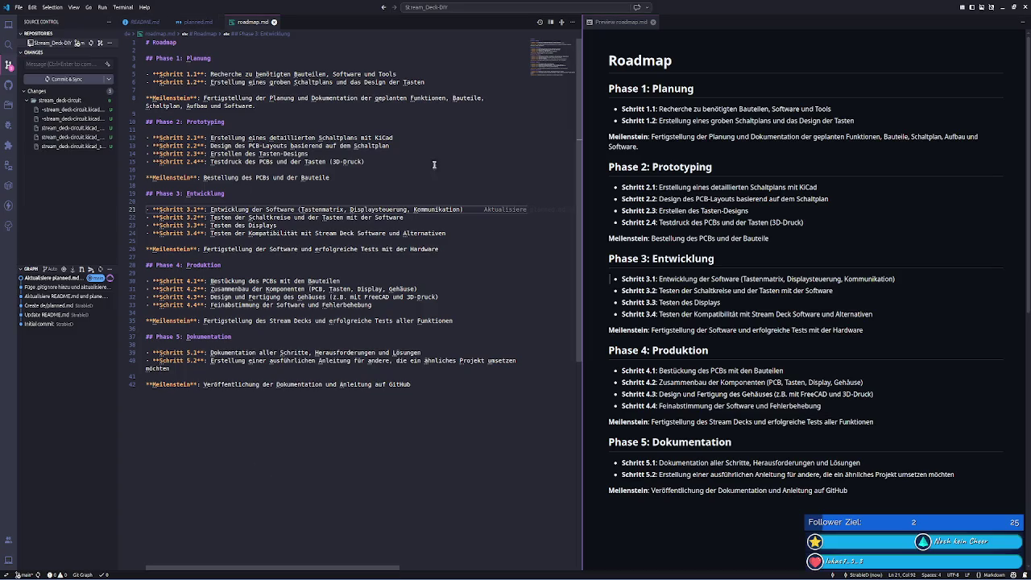
pyautogui.click(199, 22)
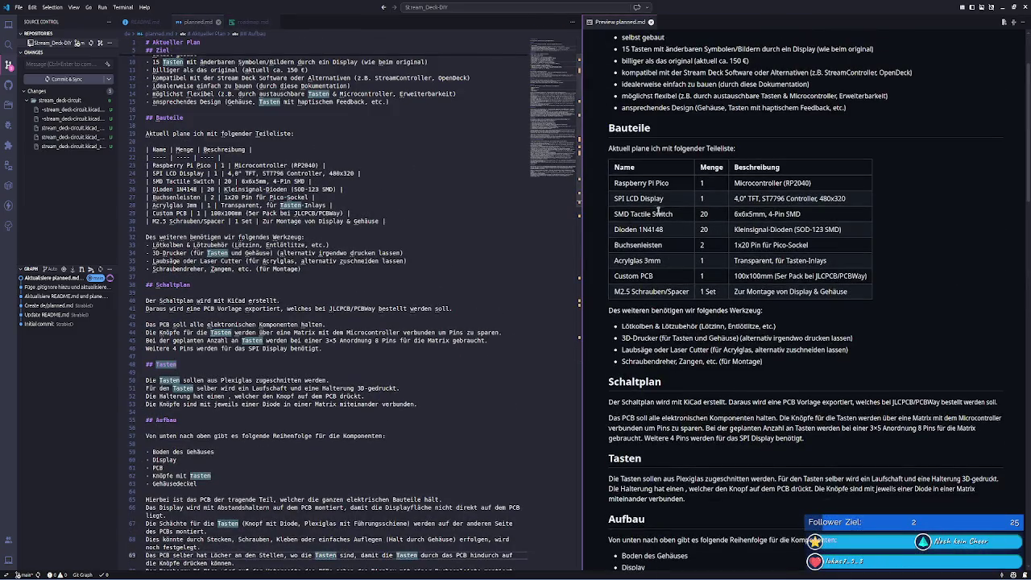
pyautogui.moveTo(323, 577)
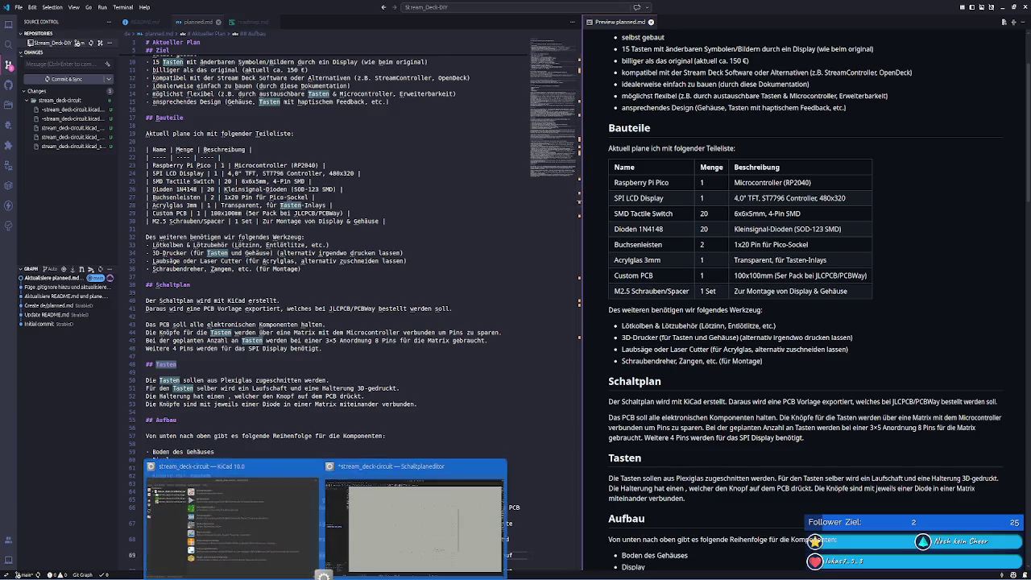
pyautogui.click(415, 523)
pyautogui.write('s')
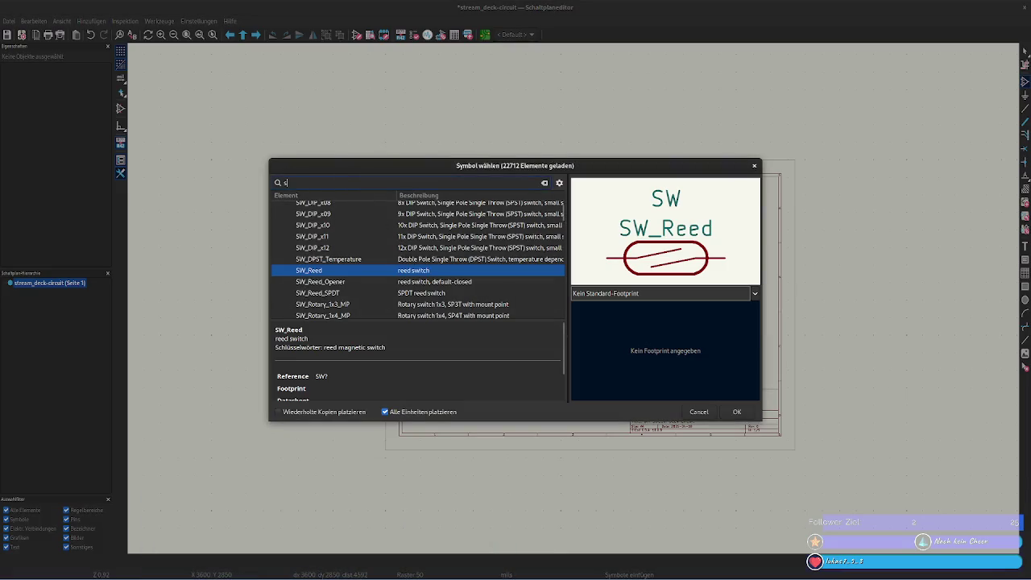
pyautogui.write('md switch')
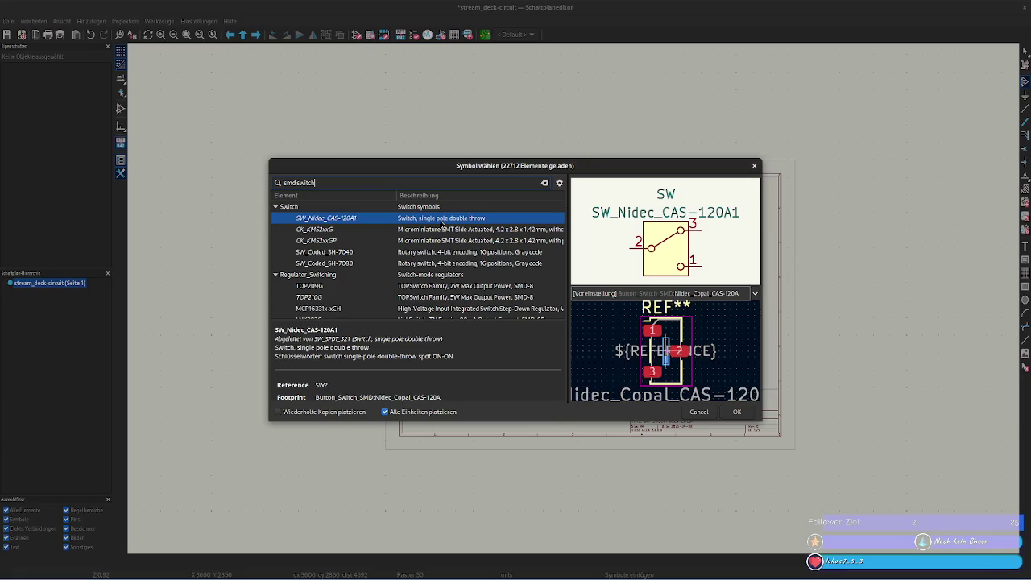
# - Preview CK_KMS2xxG, CK_KMS2xxGP, SW_Coded SH-7040/SH-7080, SW_Nidec_CAS-120A1 and TOP209G results
pyautogui.click(393, 229)
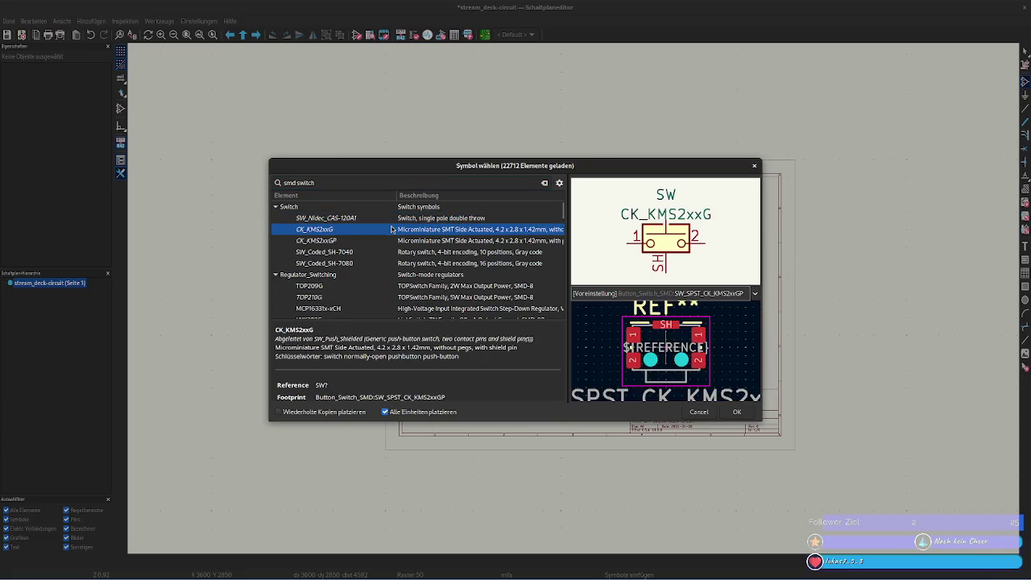
pyautogui.click(392, 240)
pyautogui.click(386, 251)
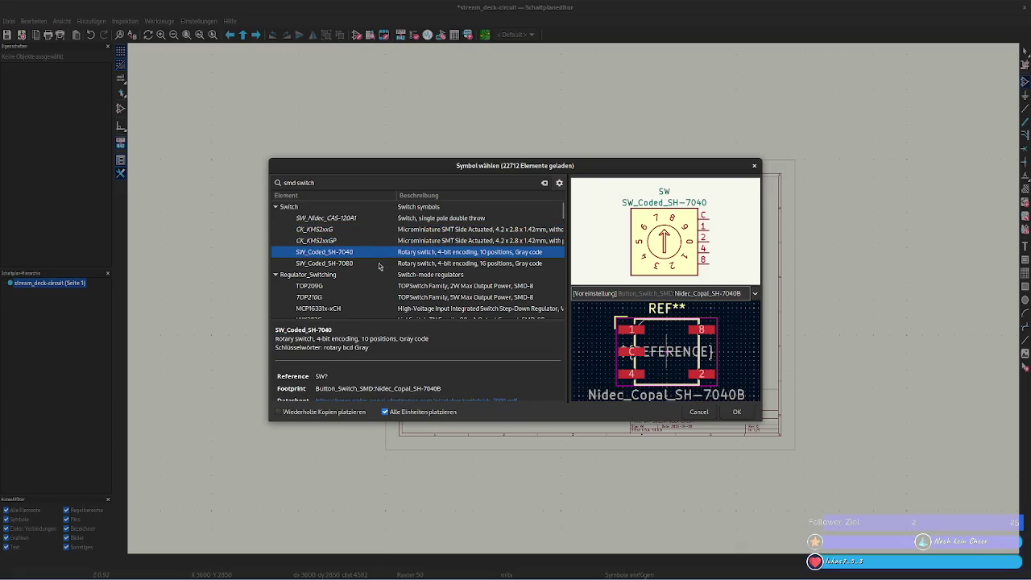
pyautogui.click(371, 263)
pyautogui.click(372, 222)
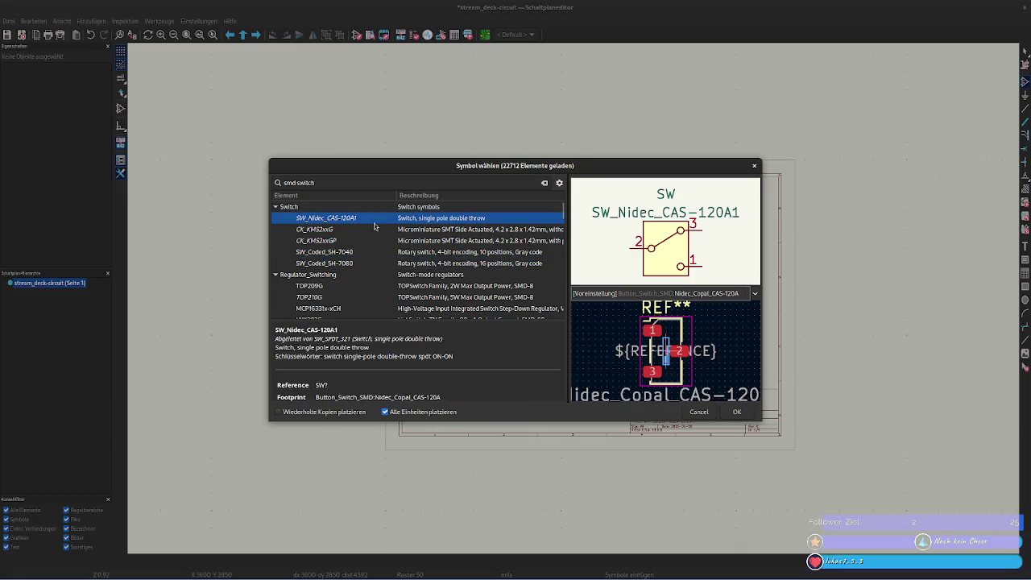
pyautogui.click(378, 286)
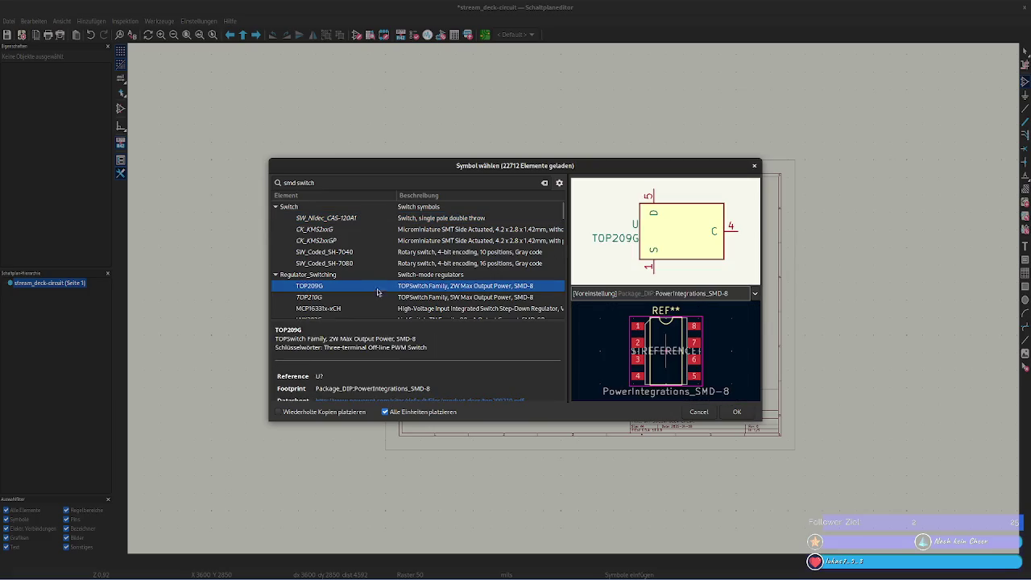
# - Step through the LNK regulator results, including LNK304G and LNK364G
pyautogui.scroll(-1, 389, 290)
pyautogui.click(340, 263)
pyautogui.click(335, 274)
pyautogui.click(333, 285)
pyautogui.click(330, 295)
pyautogui.scroll(-1, 339, 290)
pyautogui.scroll(-2, 364, 262)
pyautogui.click(333, 217)
pyautogui.click(334, 228)
pyautogui.click(333, 239)
pyautogui.click(334, 251)
pyautogui.click(333, 263)
pyautogui.scroll(-1, 338, 272)
pyautogui.scroll(-2, 338, 271)
pyautogui.scroll(-2, 338, 272)
# - Preview regulators MCP16301, TNY275G, ADP2108AUJ, BD97xx, TOP255GN, LM2575BU-ADJ and LMR50410
pyautogui.click(338, 253)
pyautogui.click(338, 264)
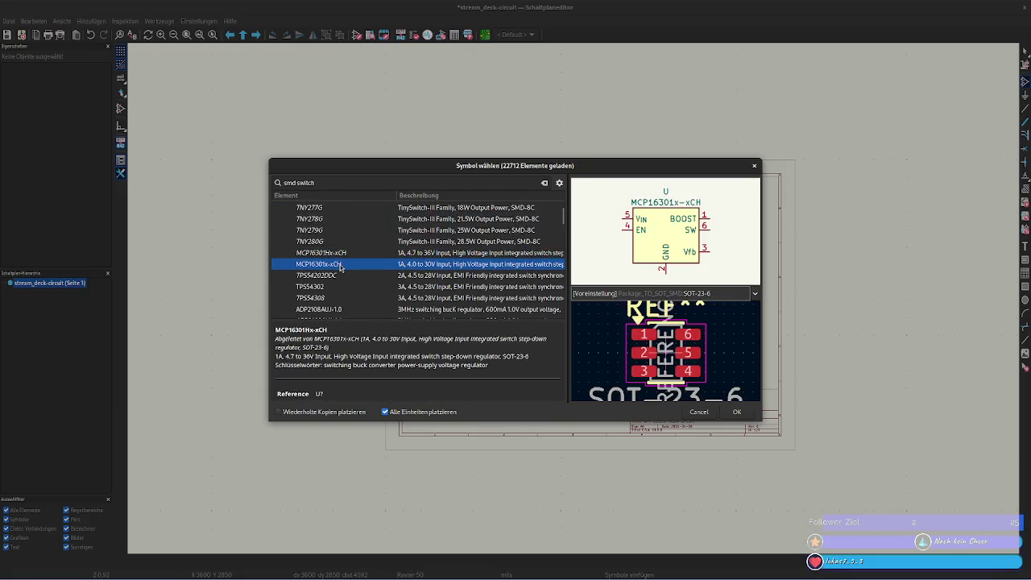
pyautogui.scroll(2, 340, 262)
pyautogui.click(342, 257)
pyautogui.scroll(-2, 347, 269)
pyautogui.click(346, 266)
pyautogui.scroll(-2, 348, 288)
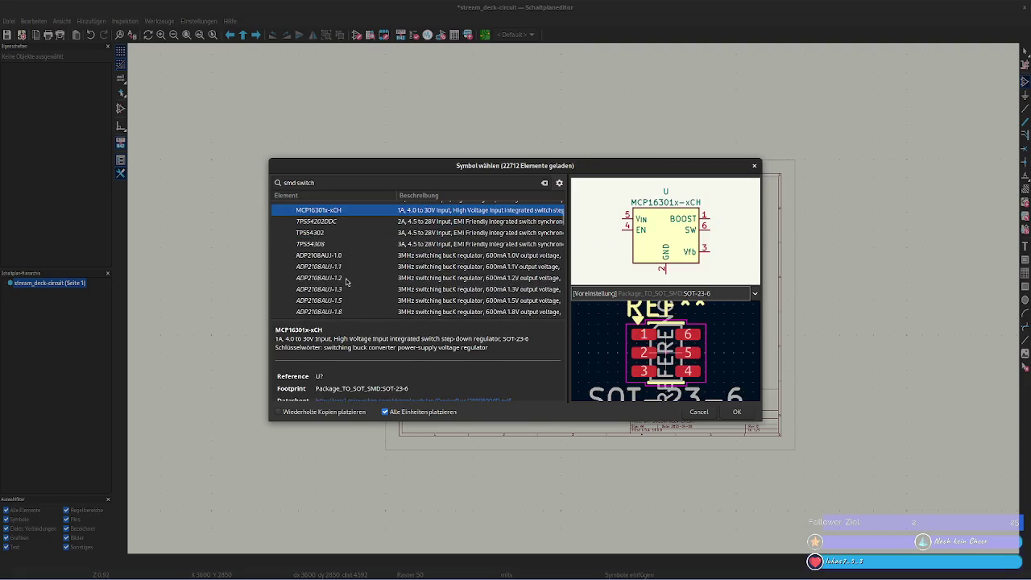
pyautogui.click(346, 299)
pyautogui.scroll(-3, 345, 298)
pyautogui.click(345, 298)
pyautogui.scroll(-2, 345, 290)
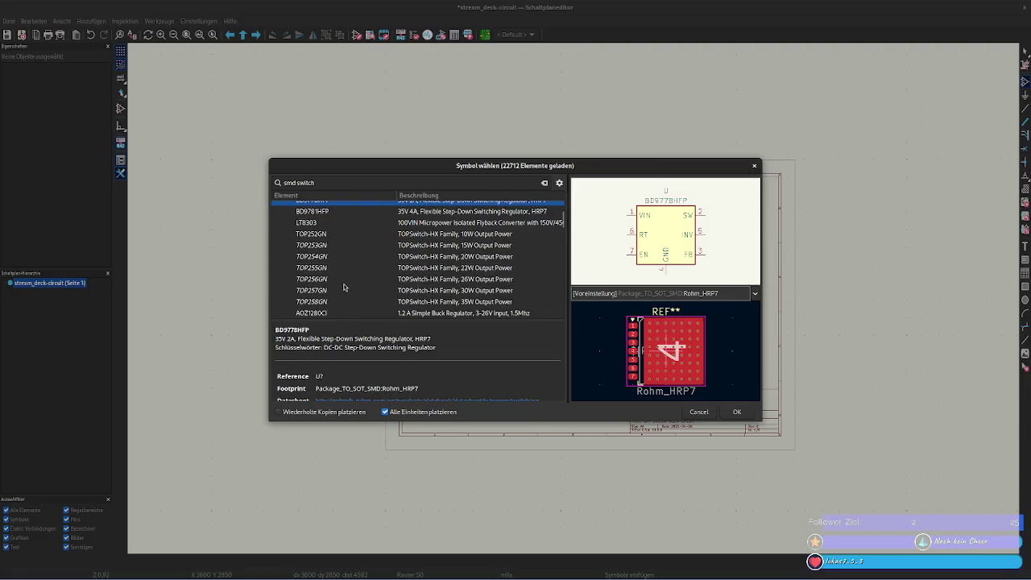
pyautogui.click(345, 274)
pyautogui.scroll(-2, 345, 275)
pyautogui.click(344, 275)
pyautogui.scroll(-3, 347, 281)
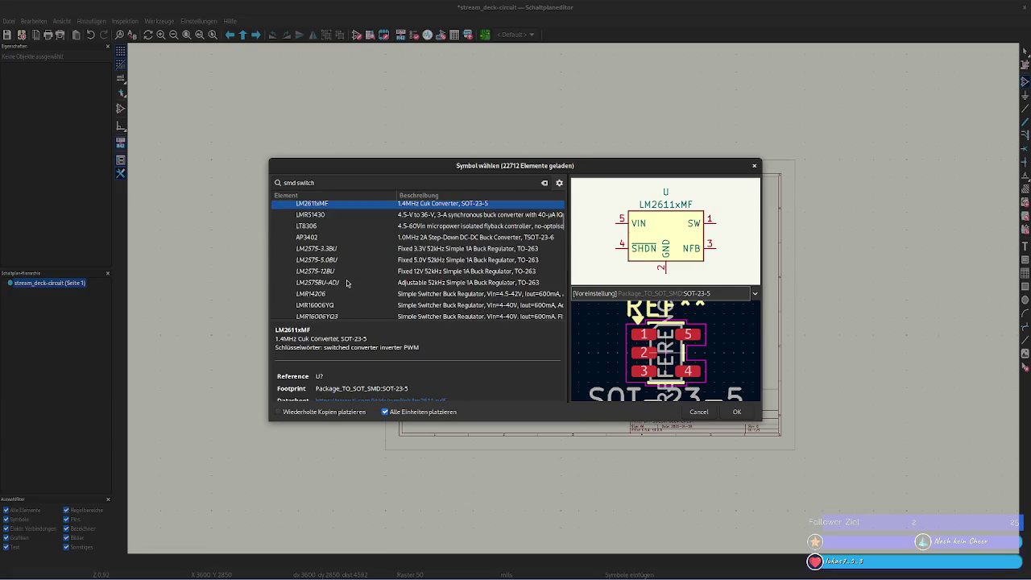
pyautogui.click(346, 283)
pyautogui.scroll(-2, 347, 291)
pyautogui.click(347, 287)
pyautogui.scroll(-3, 347, 290)
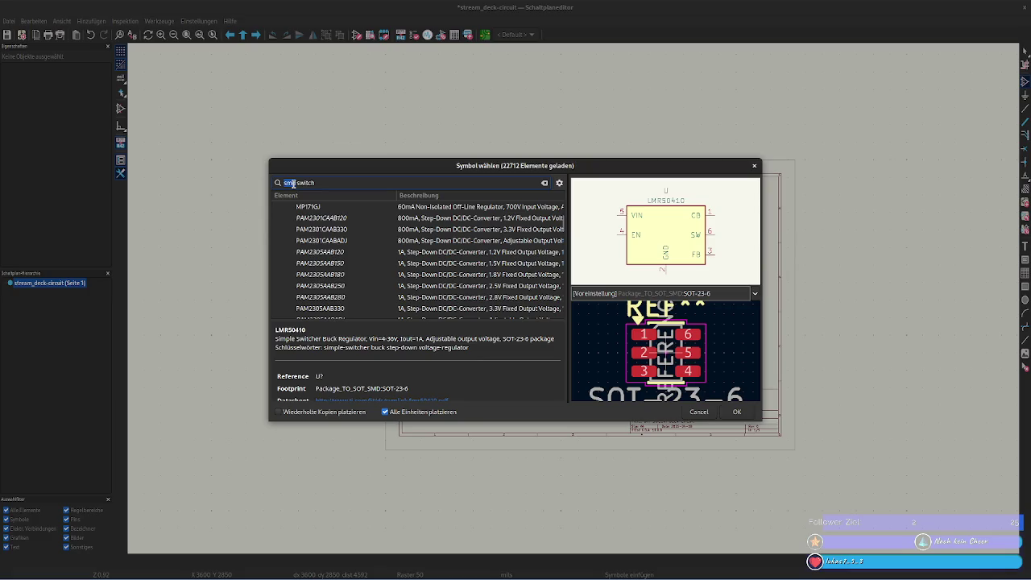
# - Refine the search toward two-pin switches by adding '2 pin' to the query
pyautogui.press('BackSpace')
pyautogui.press('Delete')
pyautogui.press('End')
pyautogui.write('2')
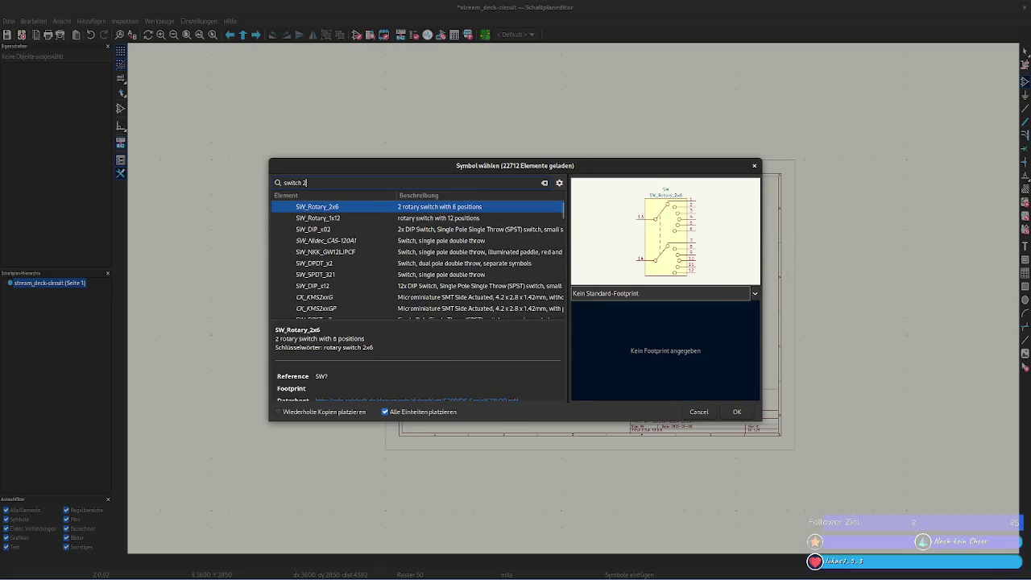
pyautogui.write(' pin')
pyautogui.scroll(1, 351, 241)
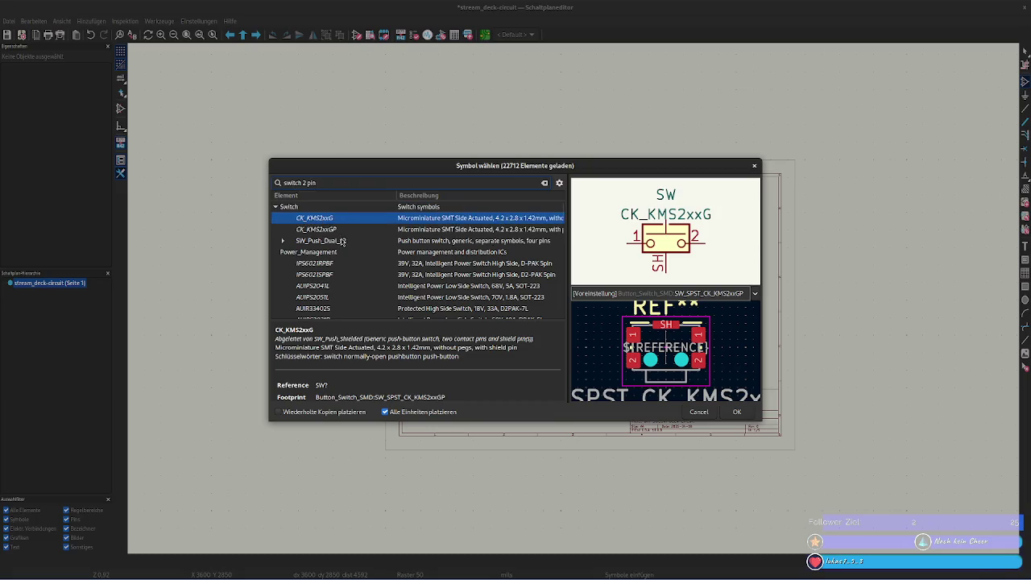
pyautogui.scroll(1, 352, 241)
# - Inspect units A and B of SW_Push_Dual_x2, then preview SW_Push_Open_Dual_x2
pyautogui.click(339, 247)
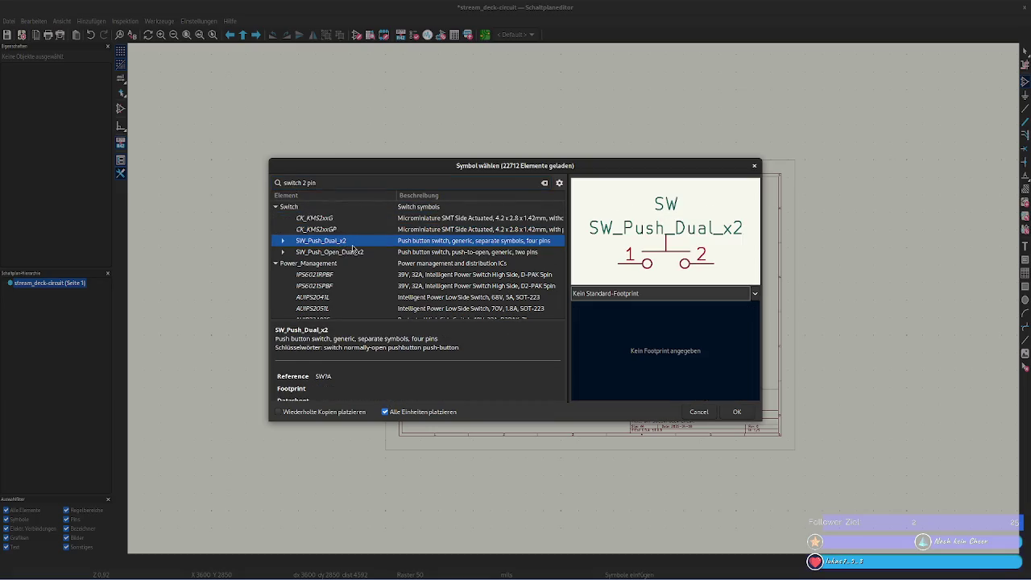
pyautogui.click(283, 240)
pyautogui.click(352, 241)
pyautogui.click(348, 252)
pyautogui.click(348, 241)
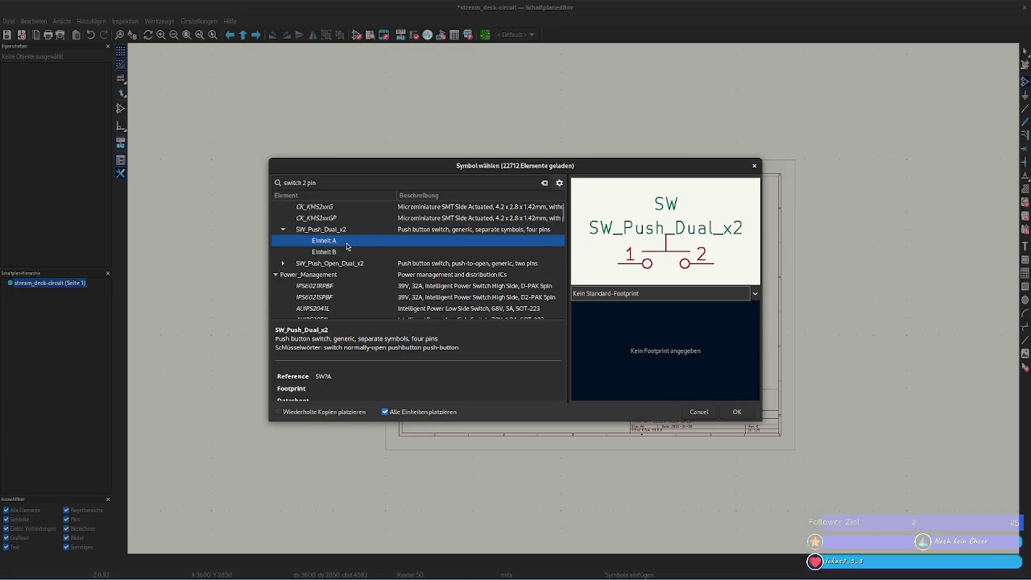
pyautogui.click(347, 230)
pyautogui.click(282, 231)
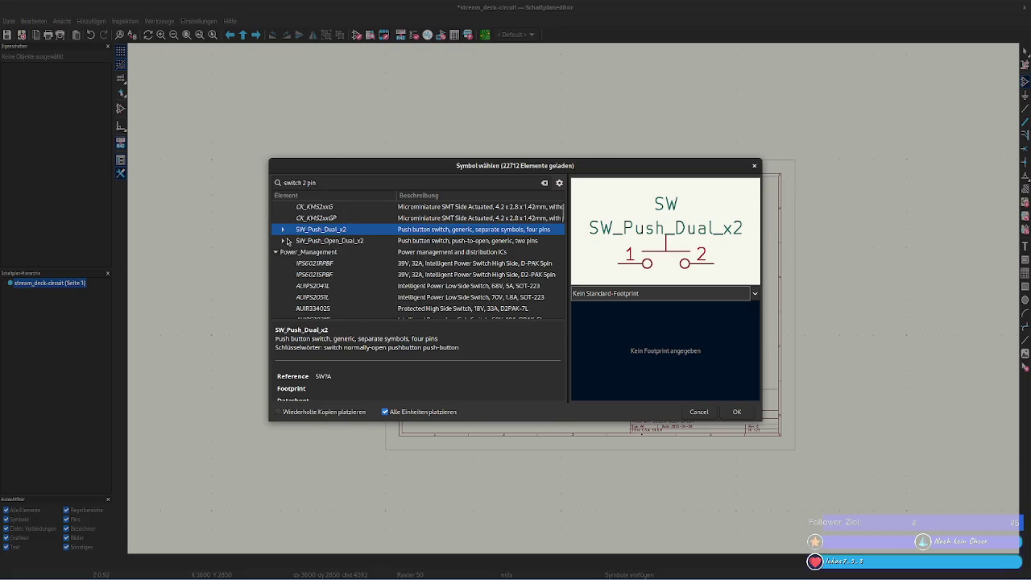
pyautogui.click(309, 243)
# - Compare the CK_KMS2xxG and CK_KMS2xxGP SMD switches, then preview IPS6021RPBF
pyautogui.scroll(1, 383, 241)
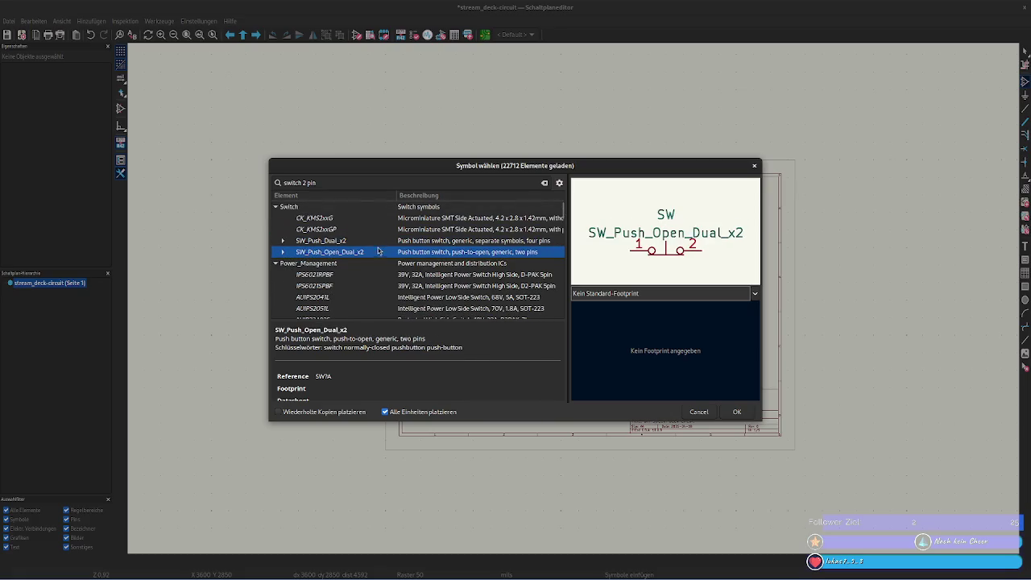
pyautogui.click(344, 240)
pyautogui.click(341, 229)
pyautogui.click(338, 218)
pyautogui.click(336, 228)
pyautogui.click(338, 218)
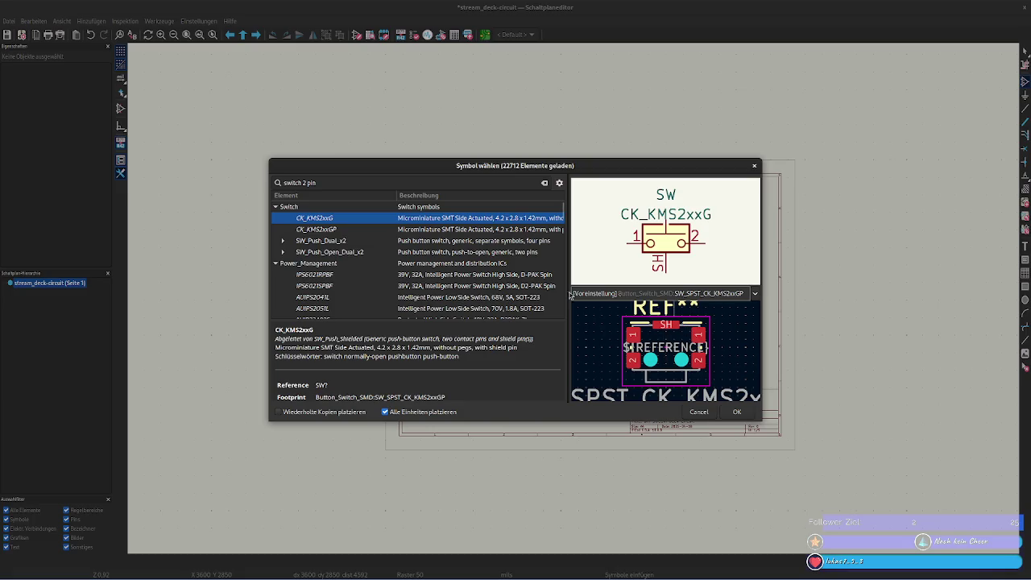
pyautogui.click(346, 275)
# - Preview the TPS54202DDC symbol and footprint and scroll through the remaining results
pyautogui.scroll(-2, 341, 282)
pyautogui.scroll(-2, 338, 287)
pyautogui.scroll(-2, 337, 291)
pyautogui.scroll(-3, 337, 291)
pyautogui.click(340, 231)
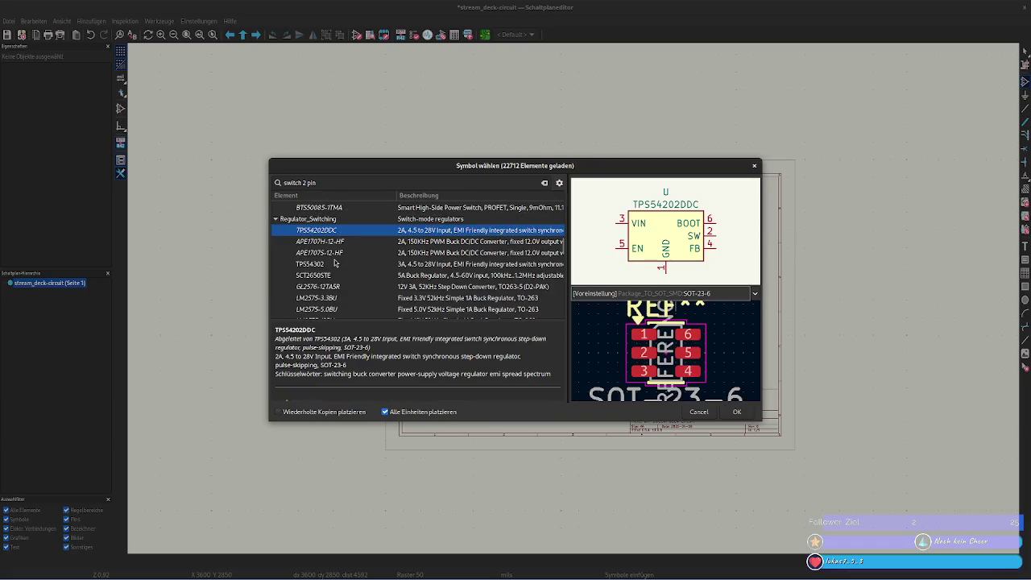
pyautogui.scroll(-3, 338, 245)
pyautogui.scroll(-3, 336, 254)
pyautogui.scroll(-3, 335, 263)
pyautogui.scroll(-5, 336, 262)
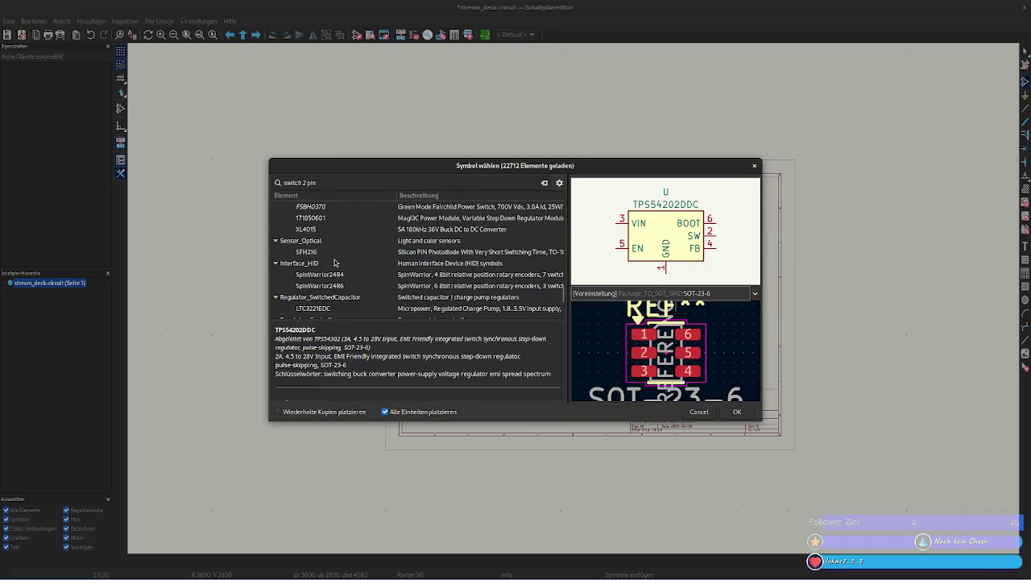
pyautogui.scroll(-3, 336, 263)
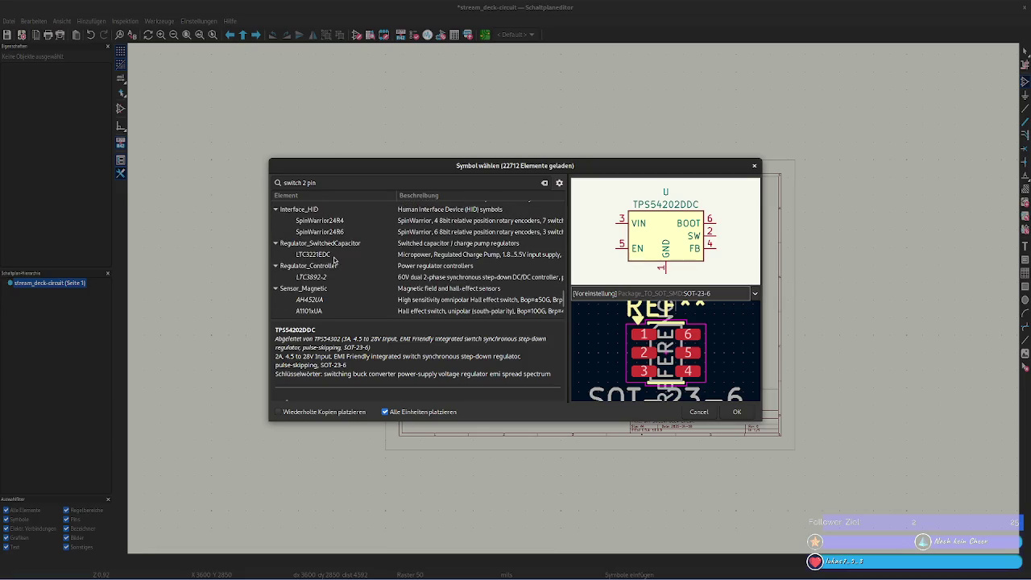
pyautogui.scroll(-2, 311, 249)
pyautogui.scroll(-3, 319, 248)
pyautogui.scroll(5, 325, 247)
pyautogui.scroll(5, 328, 247)
pyautogui.scroll(3, 328, 246)
pyautogui.scroll(3, 375, 244)
# - Clear the 'switch 2 pin' filter and scroll down the symbol library list
pyautogui.hotkey('ctrl', 'a')
pyautogui.press('BackSpace')
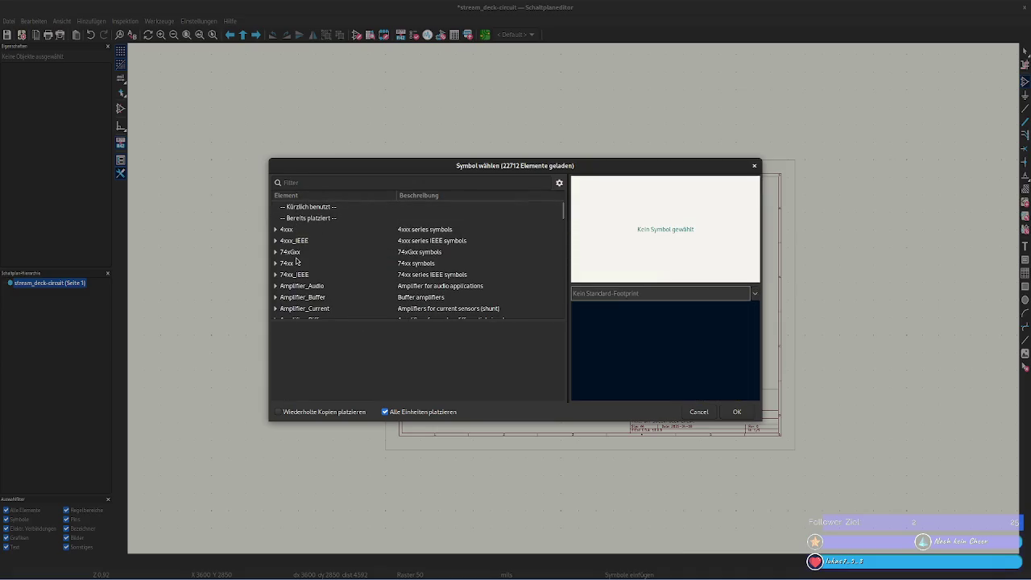
pyautogui.scroll(-2, 298, 262)
pyautogui.scroll(-1, 302, 266)
pyautogui.scroll(-4, 310, 274)
pyautogui.scroll(-5, 320, 284)
pyautogui.scroll(-5, 323, 287)
pyautogui.scroll(-5, 326, 287)
pyautogui.scroll(-5, 329, 288)
pyautogui.scroll(-5, 330, 288)
pyautogui.scroll(-5, 331, 288)
pyautogui.scroll(-5, 332, 289)
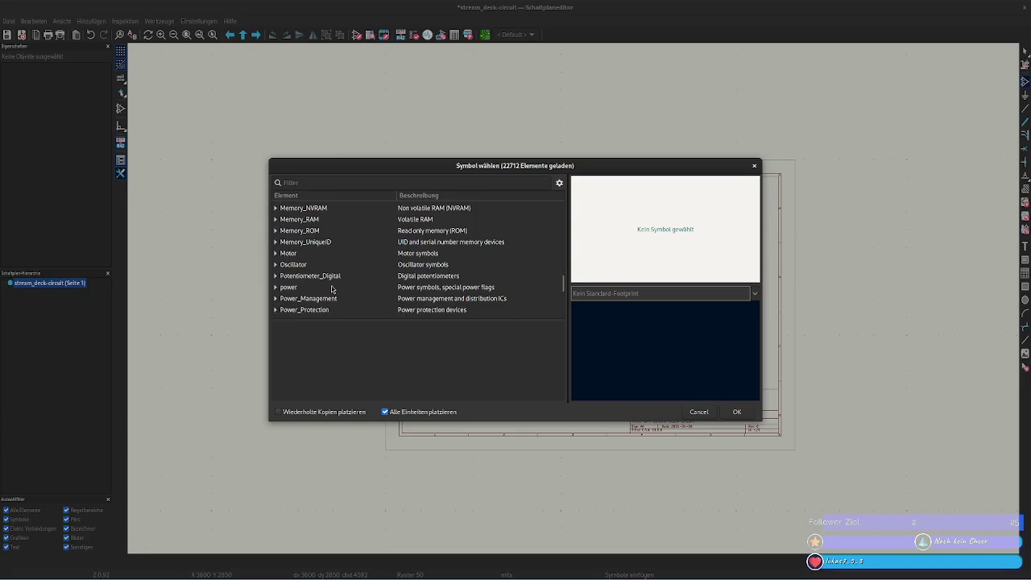
# - Expand the Memory_RAM library, preview the 23AA02M-IP symbol, then collapse it
pyautogui.click(310, 220)
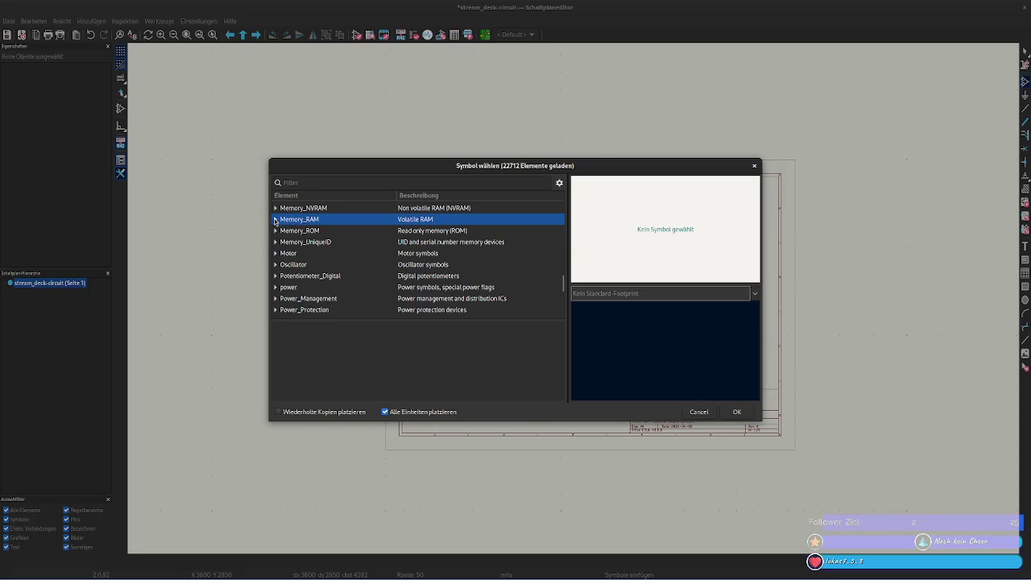
pyautogui.click(276, 220)
pyautogui.click(283, 230)
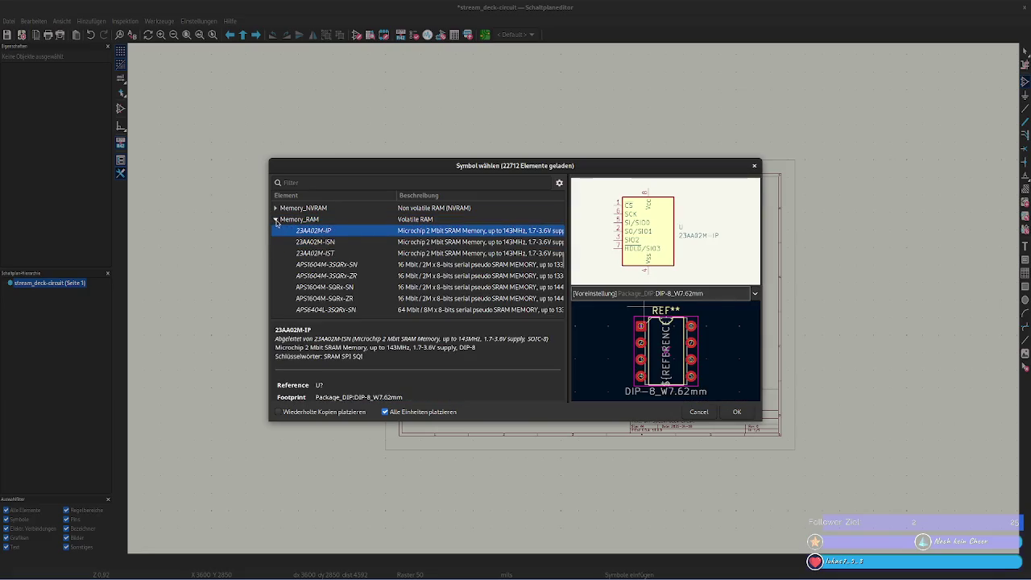
pyautogui.click(275, 219)
# - Browse the Relay, Regulator_SwitchedCapacitor and Regulator_Switching libraries
pyautogui.scroll(-1, 369, 250)
pyautogui.scroll(-1, 369, 251)
pyautogui.scroll(-1, 355, 242)
pyautogui.scroll(-1, 344, 237)
pyautogui.click(287, 267)
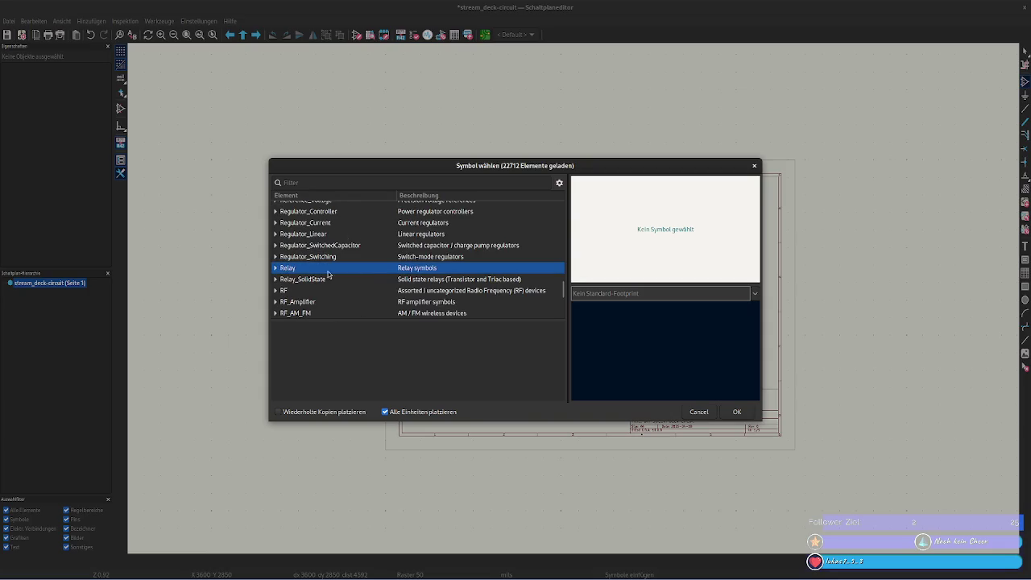
pyautogui.click(379, 249)
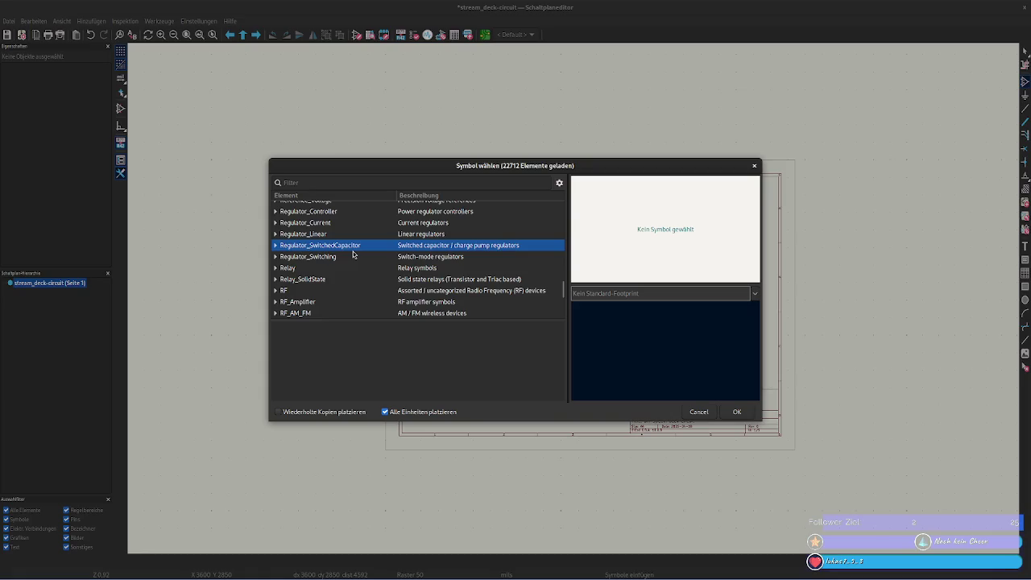
pyautogui.click(350, 257)
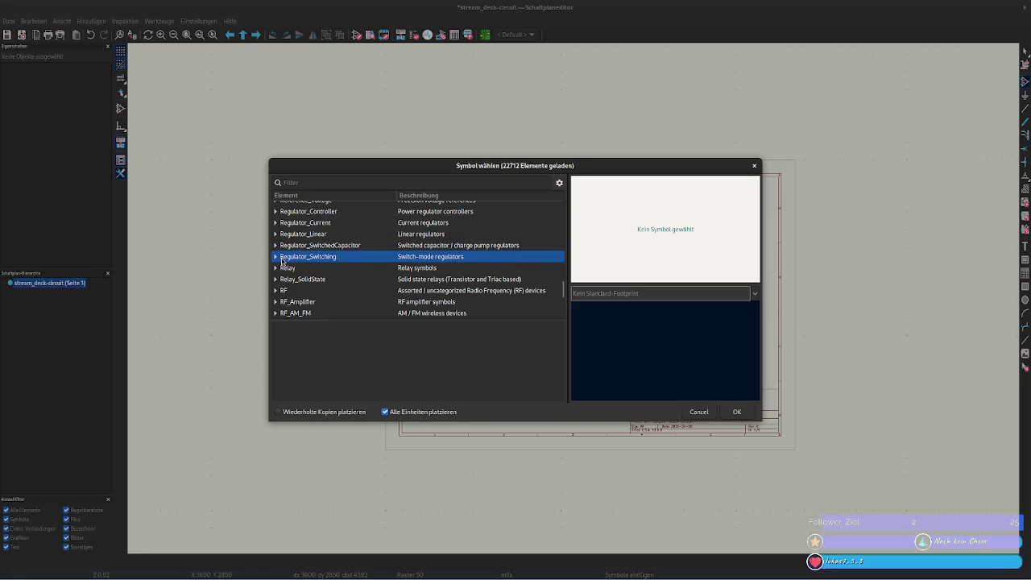
# - Browse the Relay_SolidState, RF and RF_AM_FM libraries
pyautogui.scroll(-3, 368, 278)
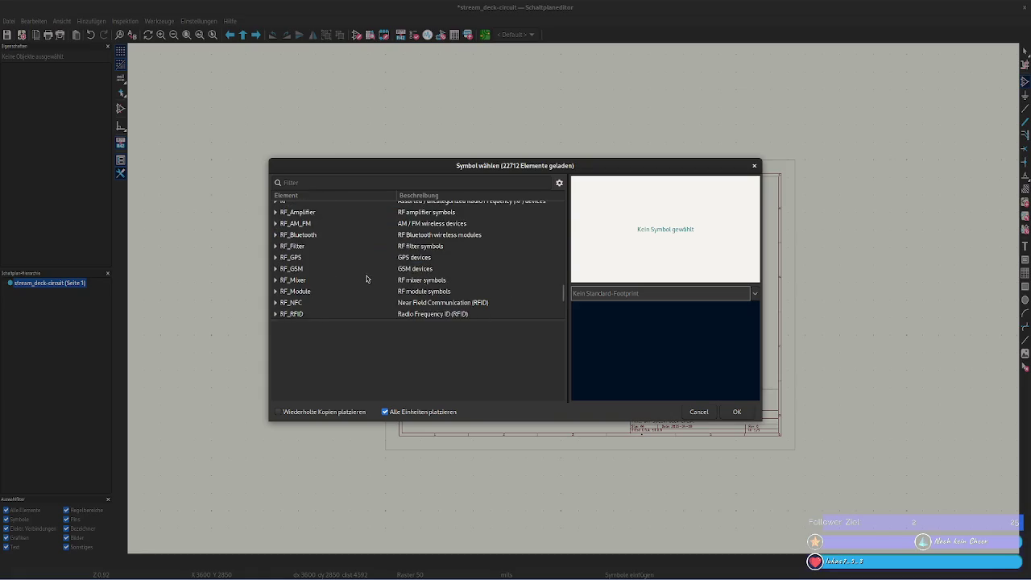
pyautogui.scroll(2, 366, 279)
pyautogui.click(314, 245)
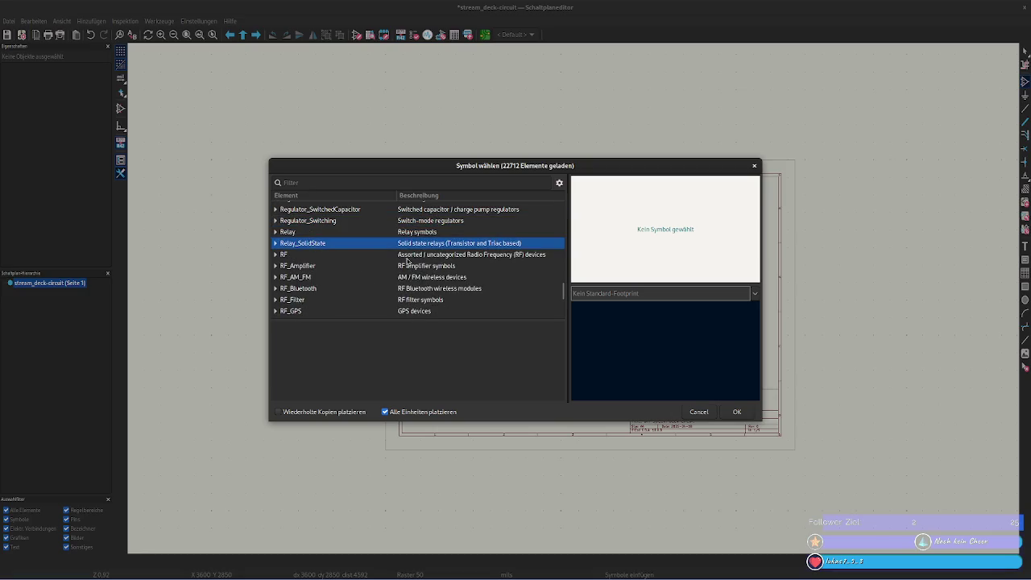
pyautogui.scroll(-1, 408, 261)
pyautogui.click(366, 222)
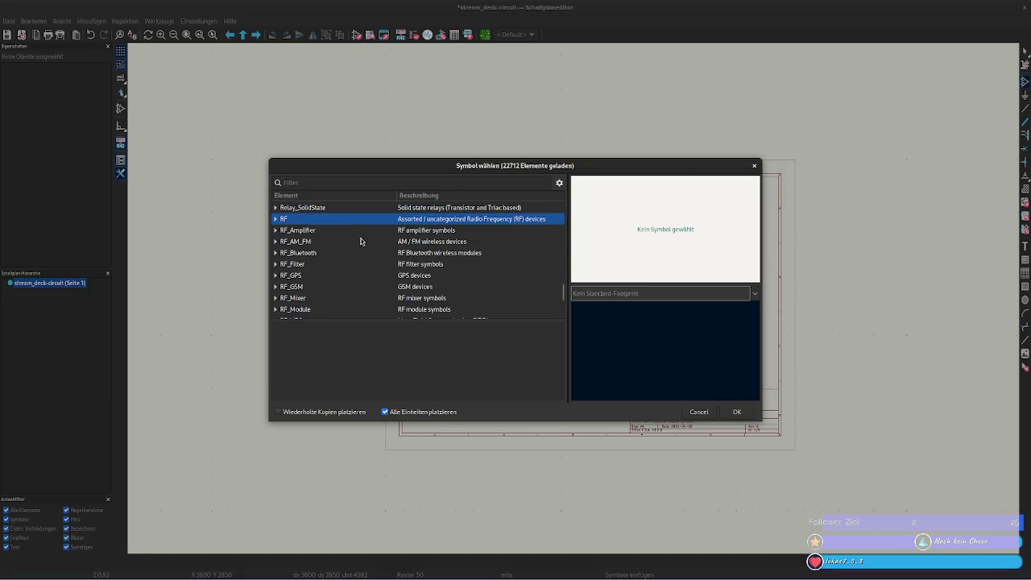
pyautogui.click(362, 240)
pyautogui.scroll(-2, 370, 298)
pyautogui.scroll(-2, 364, 288)
pyautogui.scroll(1, 362, 285)
# - Check the Sensor and Security libraries, then expand the Switch library
pyautogui.click(349, 244)
pyautogui.click(348, 233)
pyautogui.scroll(-3, 349, 269)
pyautogui.scroll(-3, 348, 272)
pyautogui.click(309, 230)
pyautogui.click(275, 228)
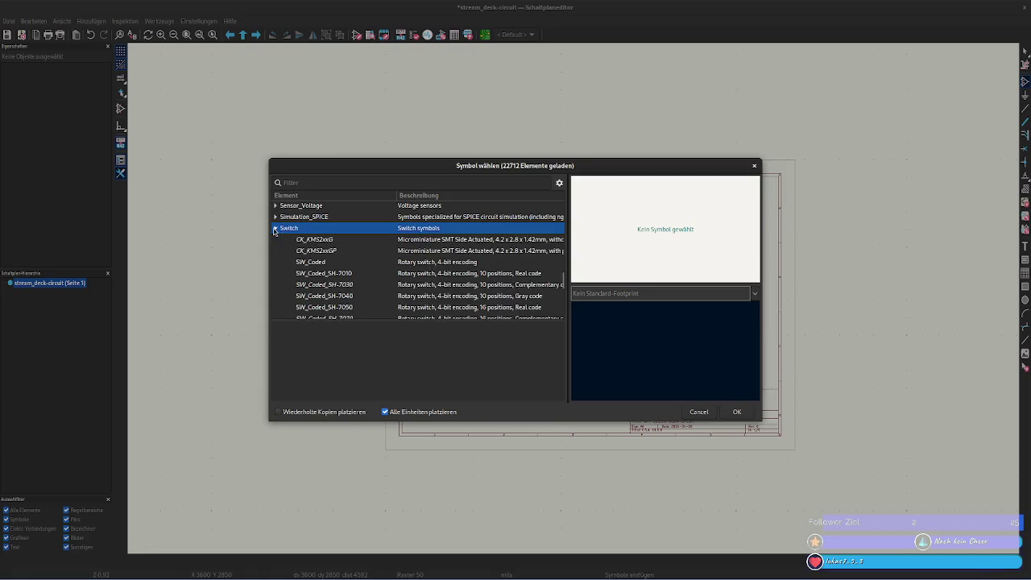
# - Preview CK_KMS2xxG and read its datasheet and description
pyautogui.click(337, 241)
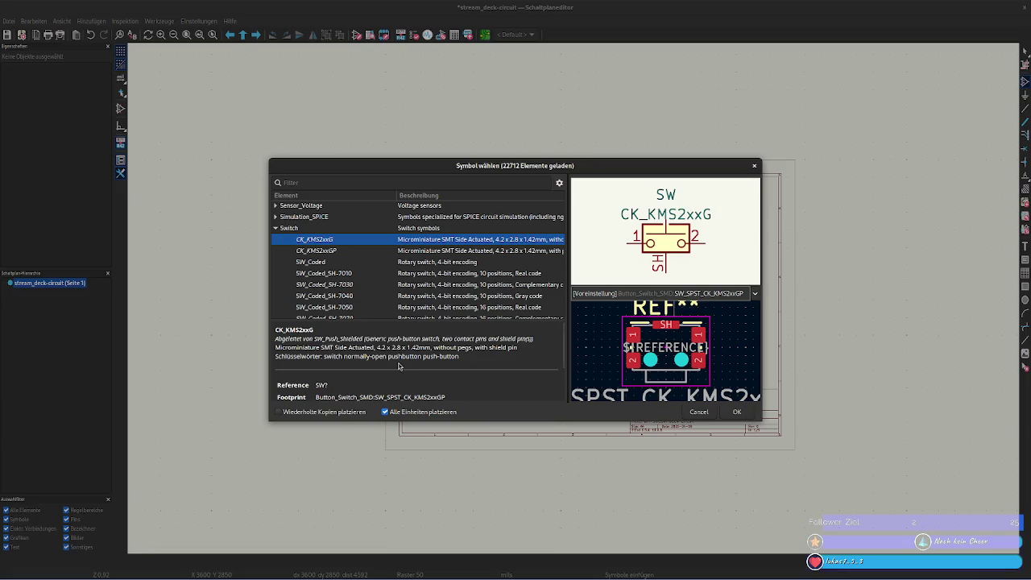
pyautogui.scroll(-1, 424, 369)
pyautogui.scroll(-1, 441, 367)
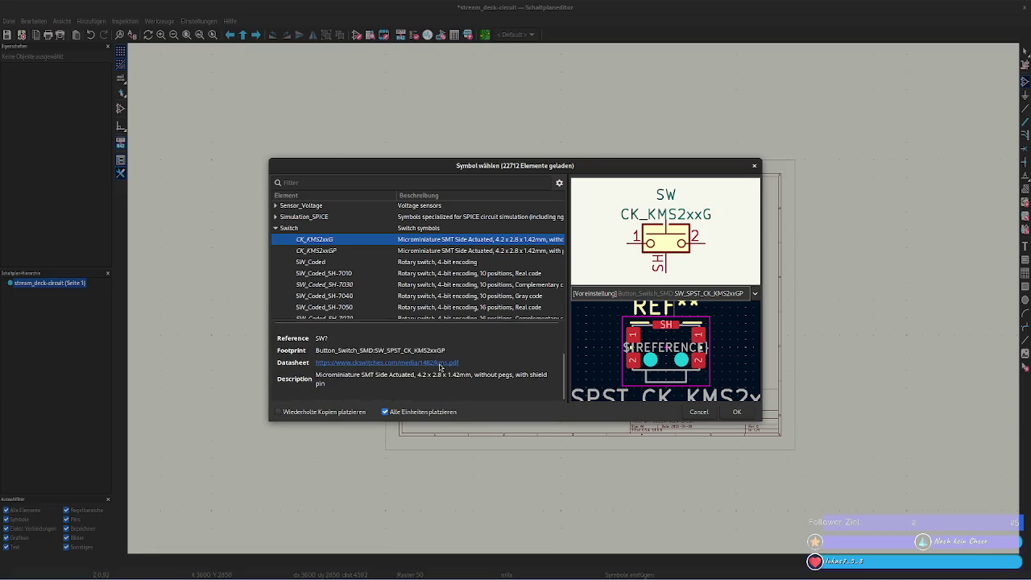
# - Compare CK_KMS2xxG against the pegged CK_KMS2xxGP variant, ending on CK_KMS2xxGP
pyautogui.click(365, 250)
pyautogui.scroll(2, 431, 366)
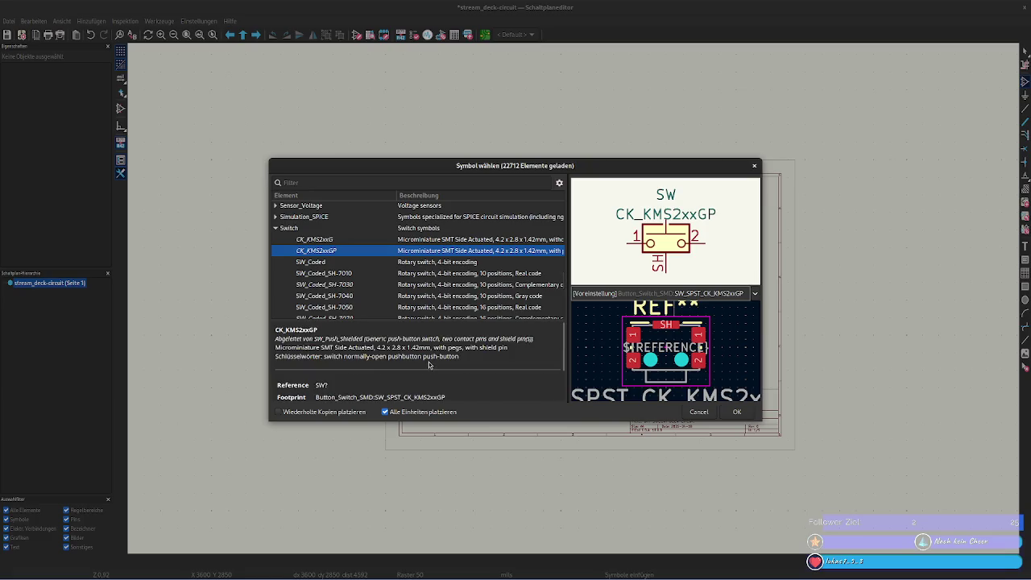
pyautogui.click(329, 242)
pyautogui.click(332, 249)
pyautogui.click(334, 240)
pyautogui.click(332, 251)
pyautogui.click(332, 240)
pyautogui.click(331, 250)
pyautogui.click(327, 241)
pyautogui.click(329, 250)
pyautogui.click(328, 240)
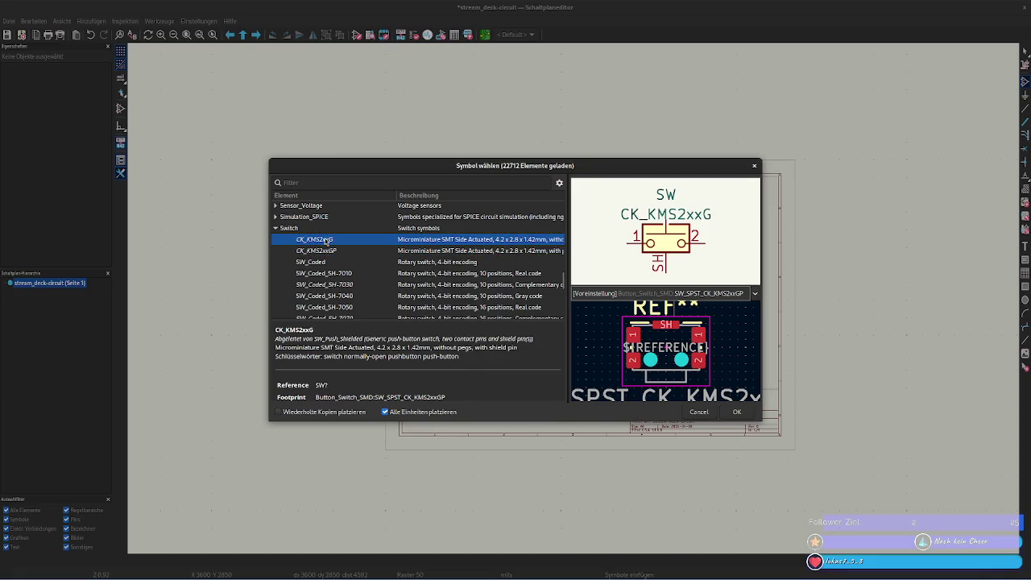
pyautogui.click(325, 250)
pyautogui.click(325, 242)
pyautogui.click(325, 250)
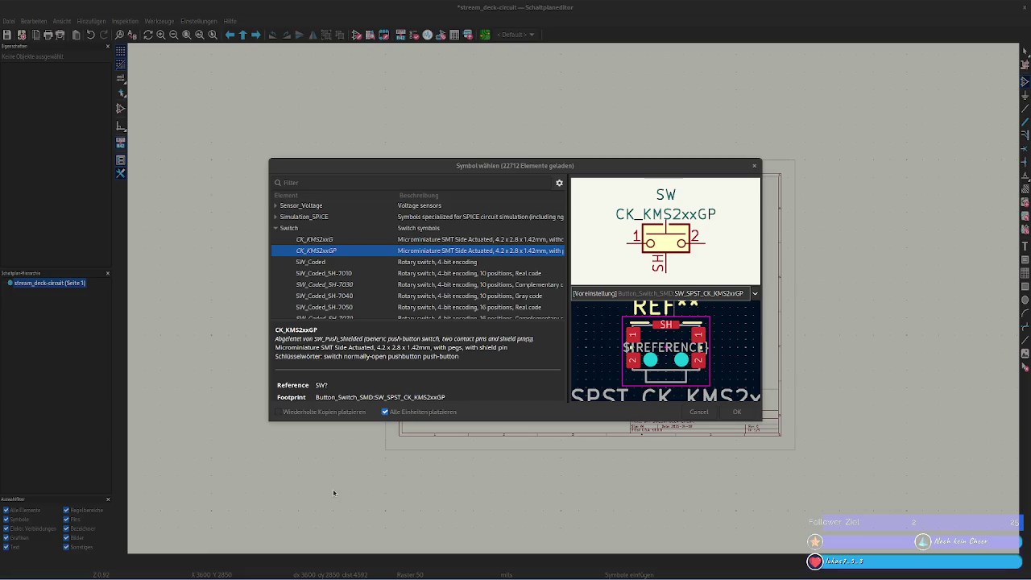
pyautogui.rightClick(63, 575)
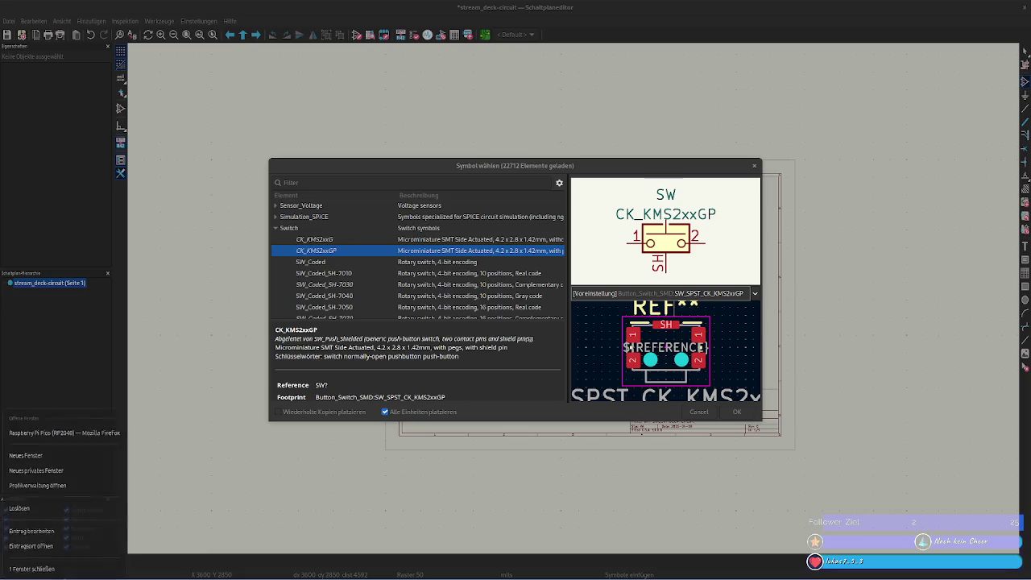
# - In a new Firefox window, search 'peg' and look up its English meaning
pyautogui.click(75, 458)
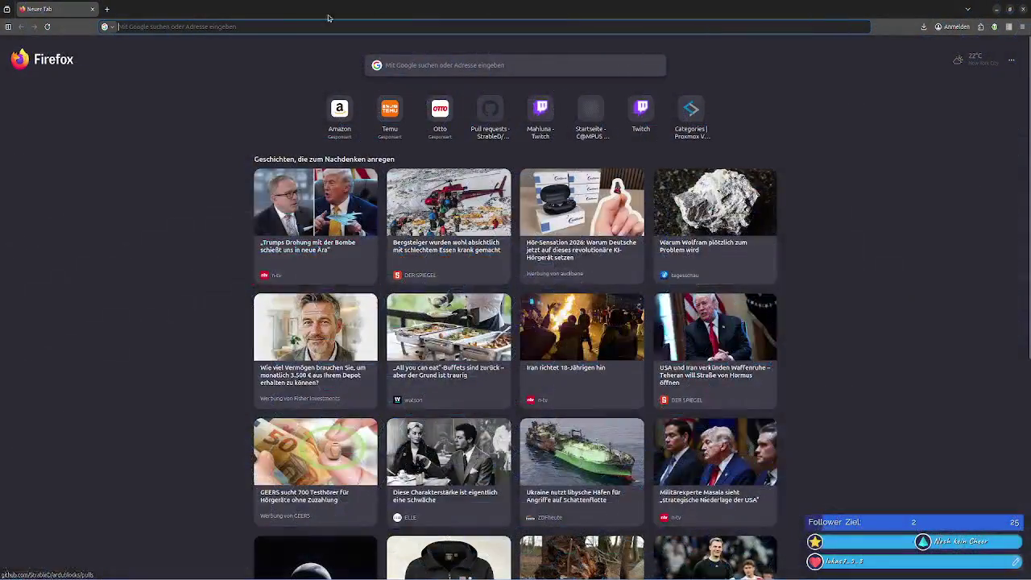
pyautogui.click(234, 27)
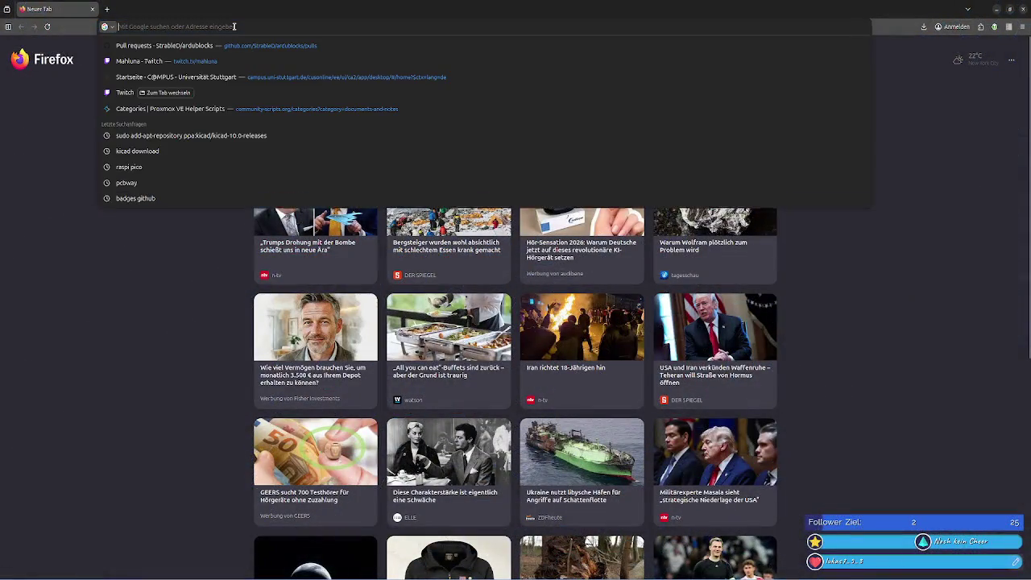
pyautogui.write('peg')
pyautogui.press('Return')
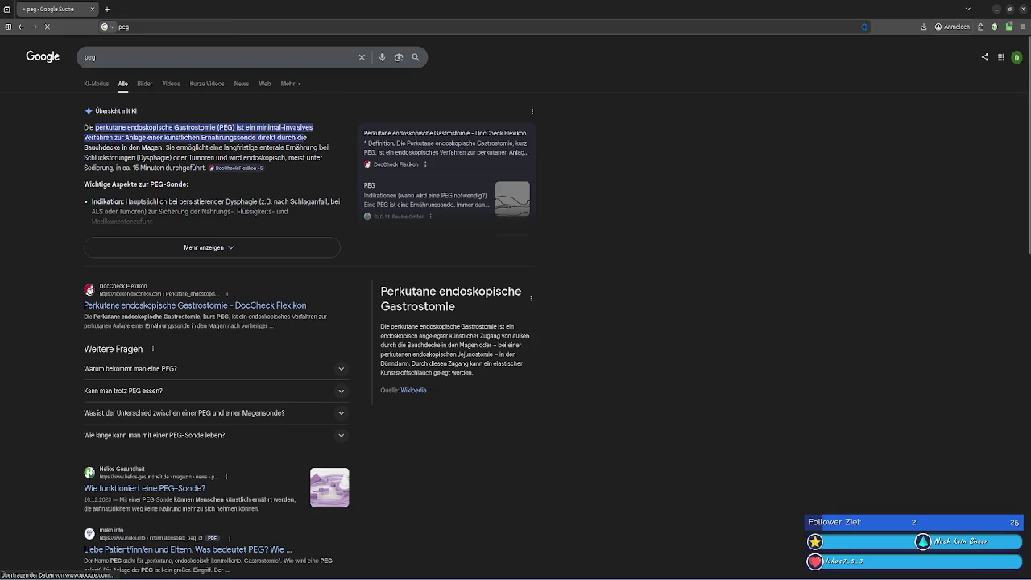
pyautogui.click(201, 57)
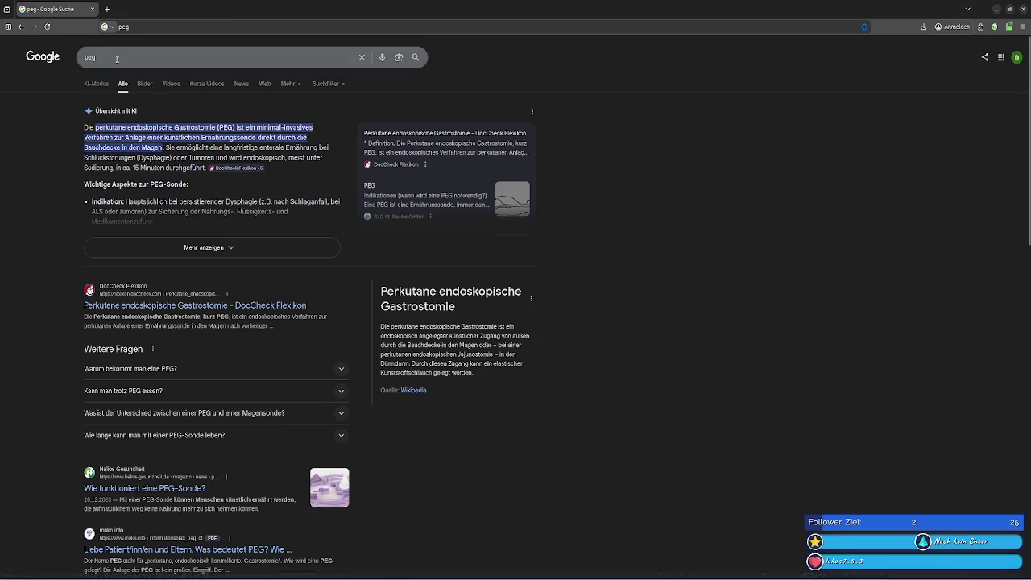
pyautogui.click(121, 76)
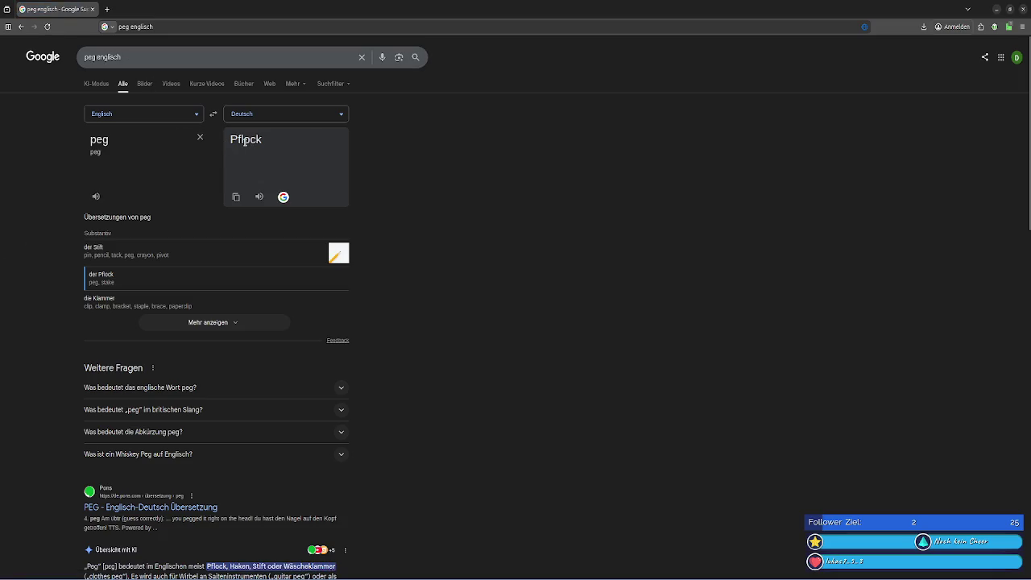
pyautogui.scroll(-3, 160, 445)
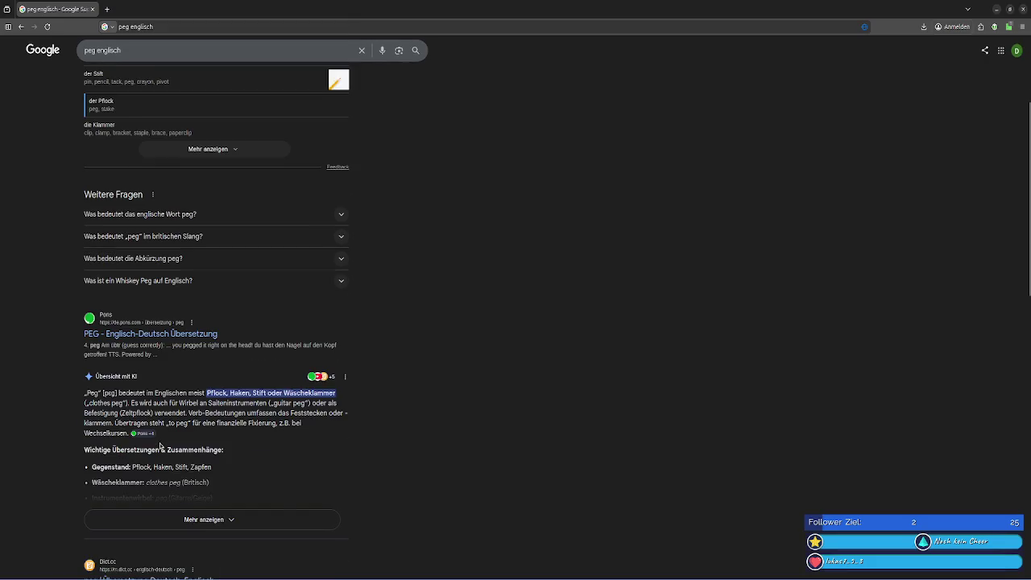
pyautogui.scroll(3, 160, 446)
# - Search 'peg switch', then 'switch with peg', and scan the results
pyautogui.click(122, 57)
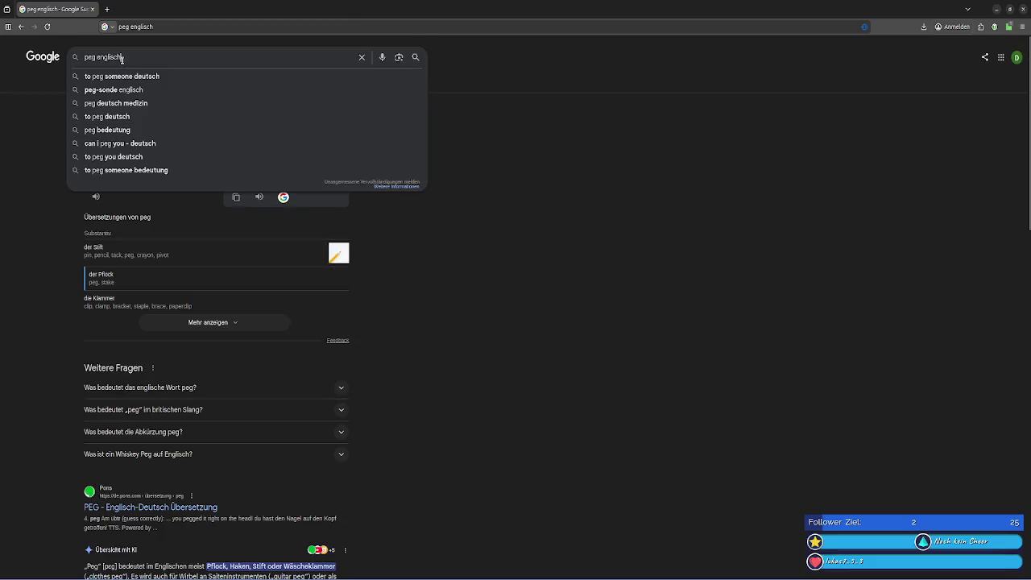
pyautogui.doubleClick(105, 57)
pyautogui.write('switch')
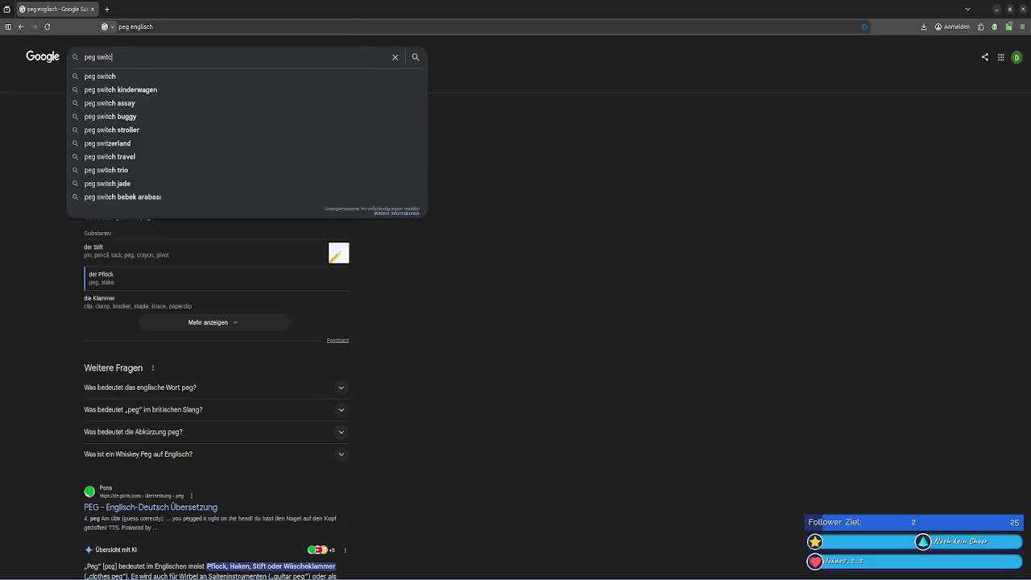
pyautogui.press('Return')
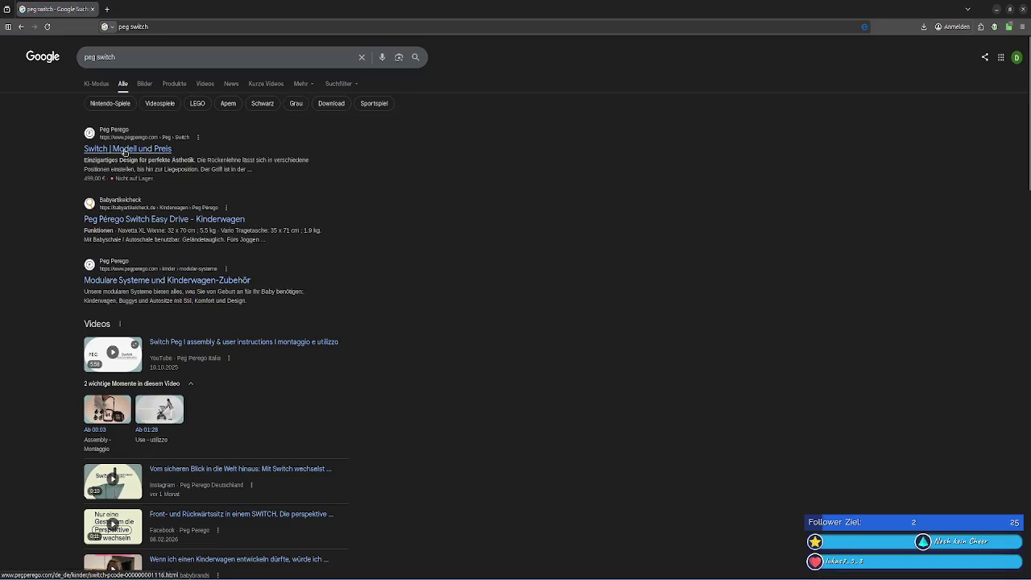
pyautogui.doubleClick(136, 53)
pyautogui.press('BackSpace')
pyautogui.press('BackSpace')
pyautogui.press('BackSpace')
pyautogui.press('BackSpace')
pyautogui.write('switch ')
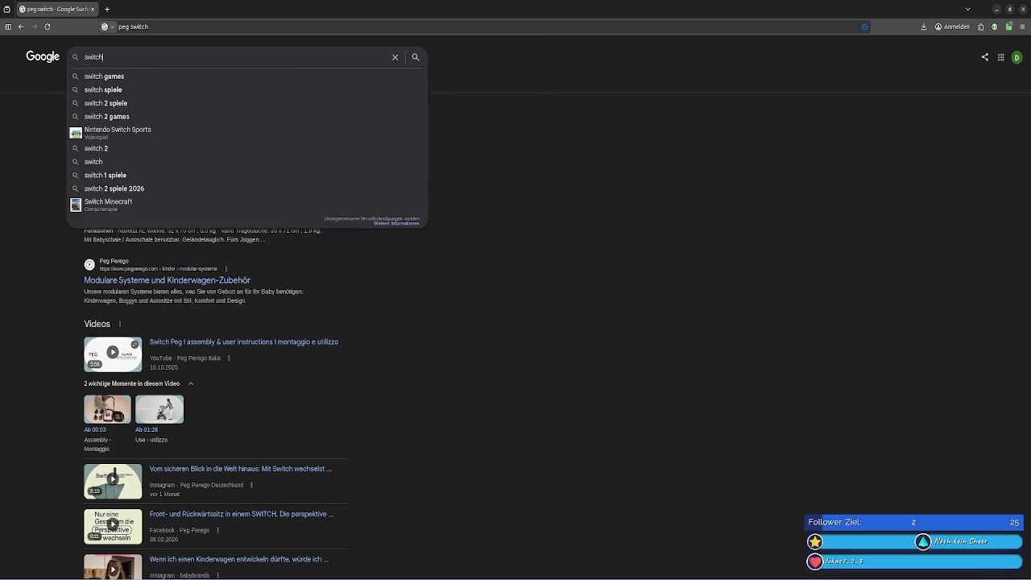
pyautogui.write('with peg')
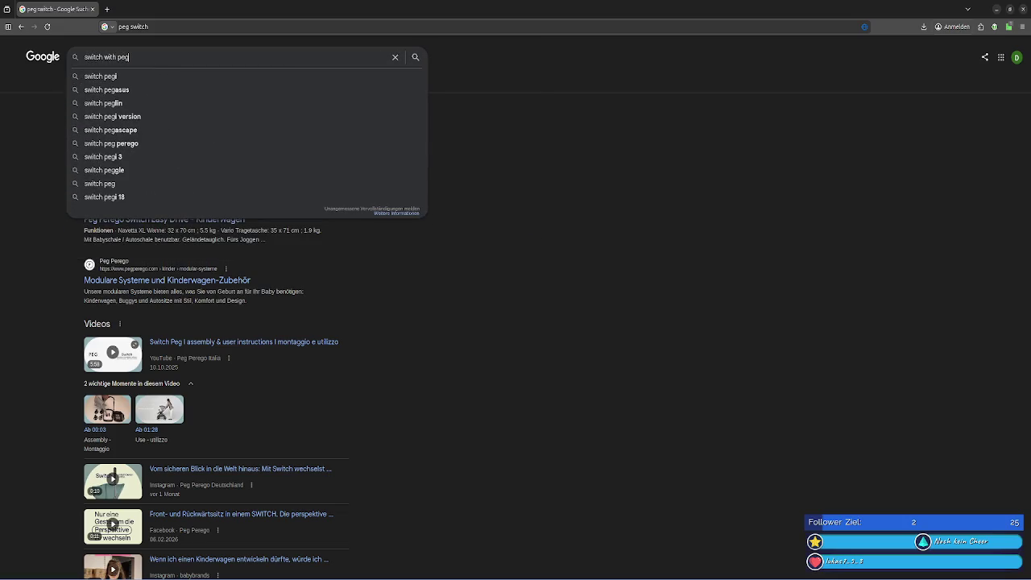
pyautogui.press('Return')
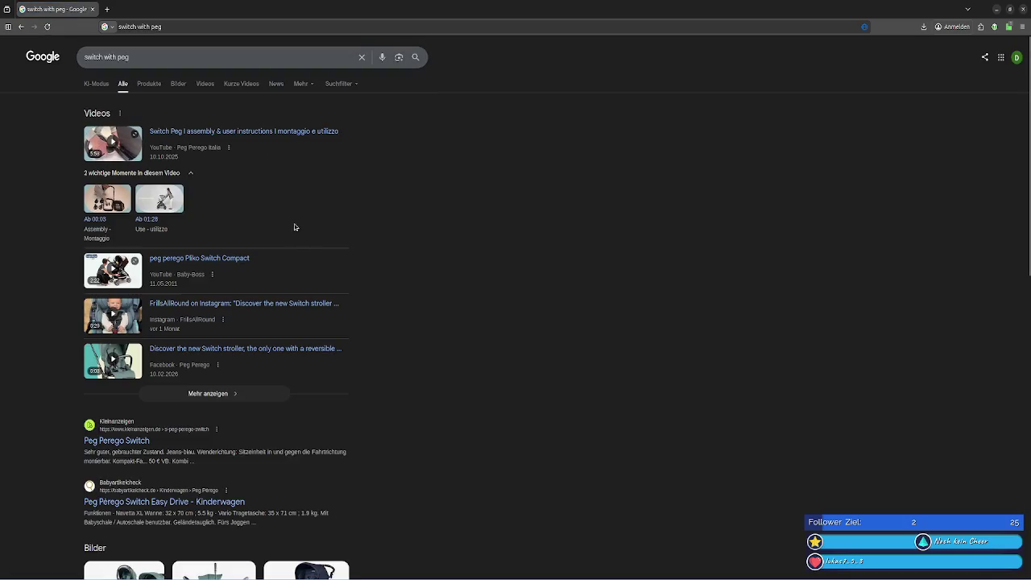
pyautogui.scroll(-2, 419, 225)
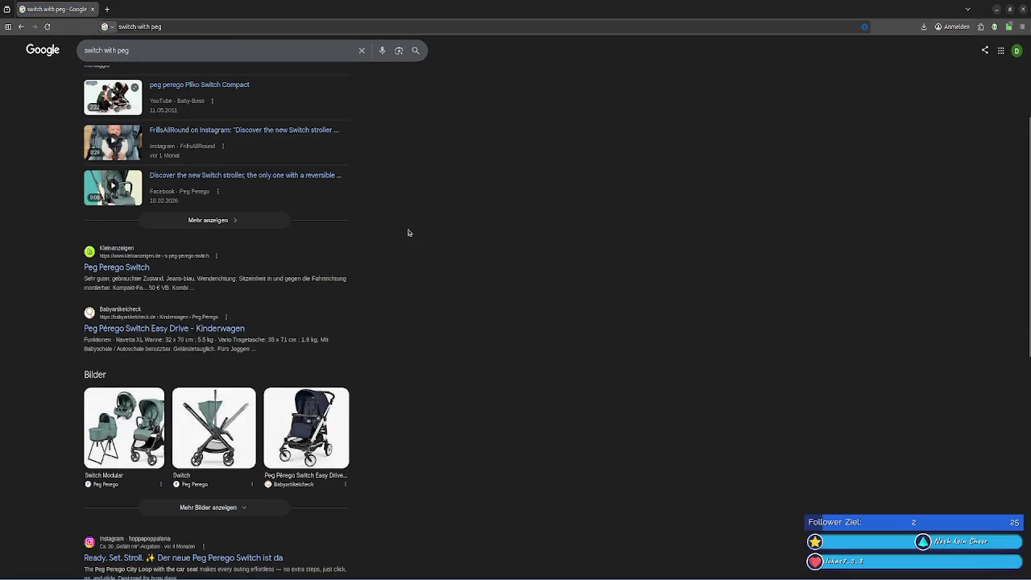
pyautogui.scroll(-3, 409, 233)
pyautogui.scroll(3, 409, 233)
pyautogui.scroll(2, 409, 232)
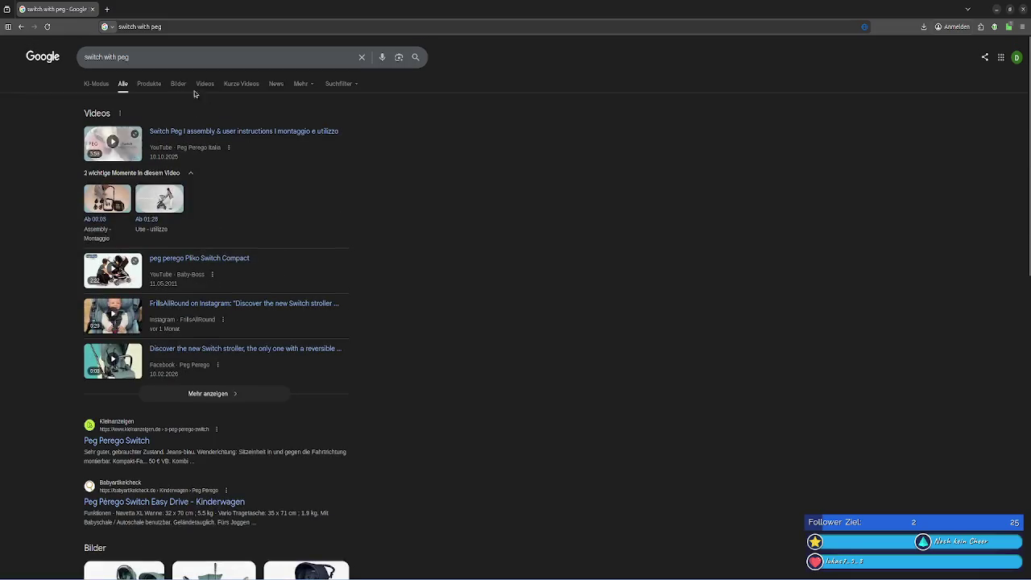
# - Search 'knopf englisch' and show more English translations of Knopf
pyautogui.tripleClick(167, 58)
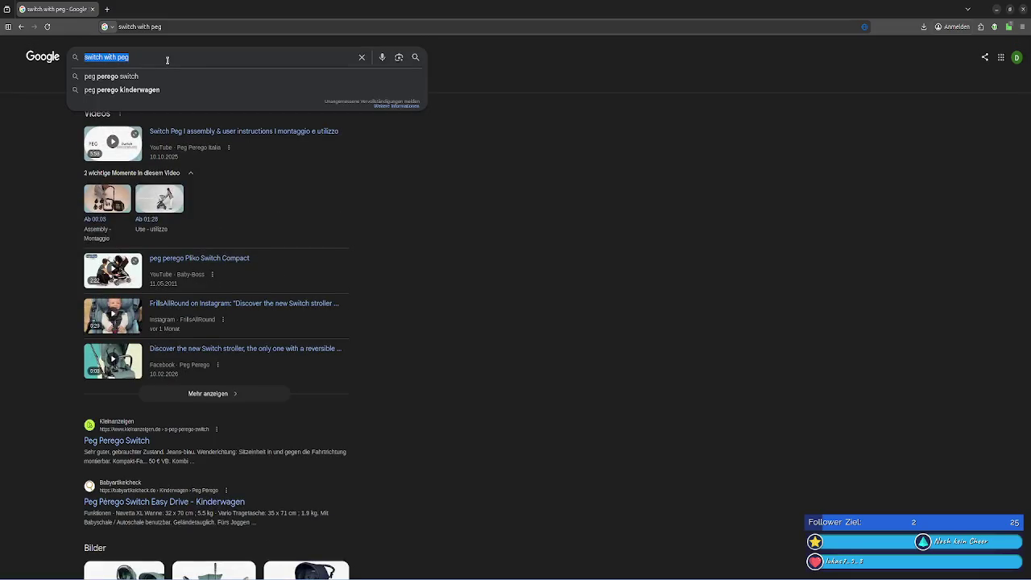
pyautogui.press('BackSpace')
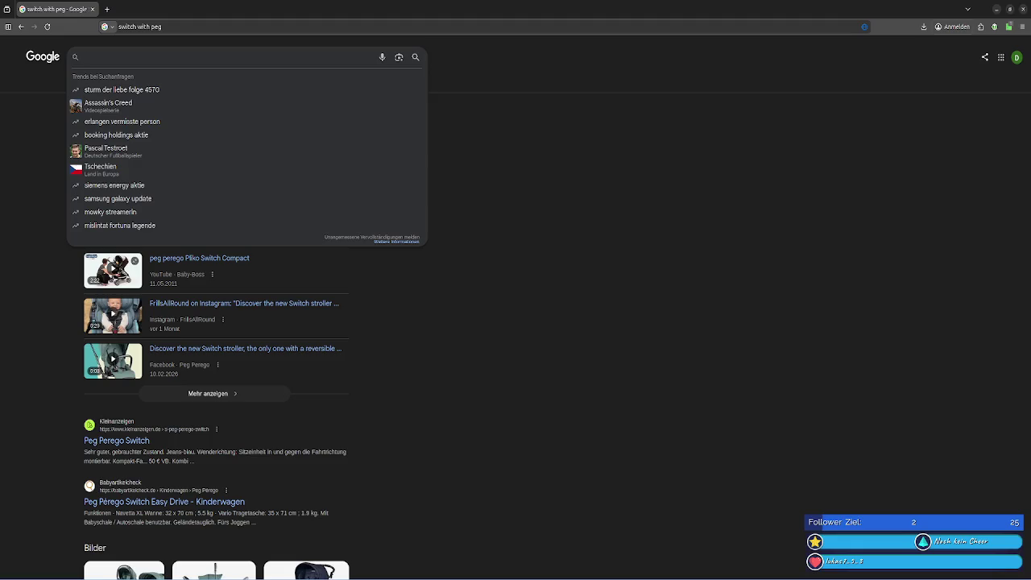
pyautogui.write('knopf englisch')
pyautogui.press('Return')
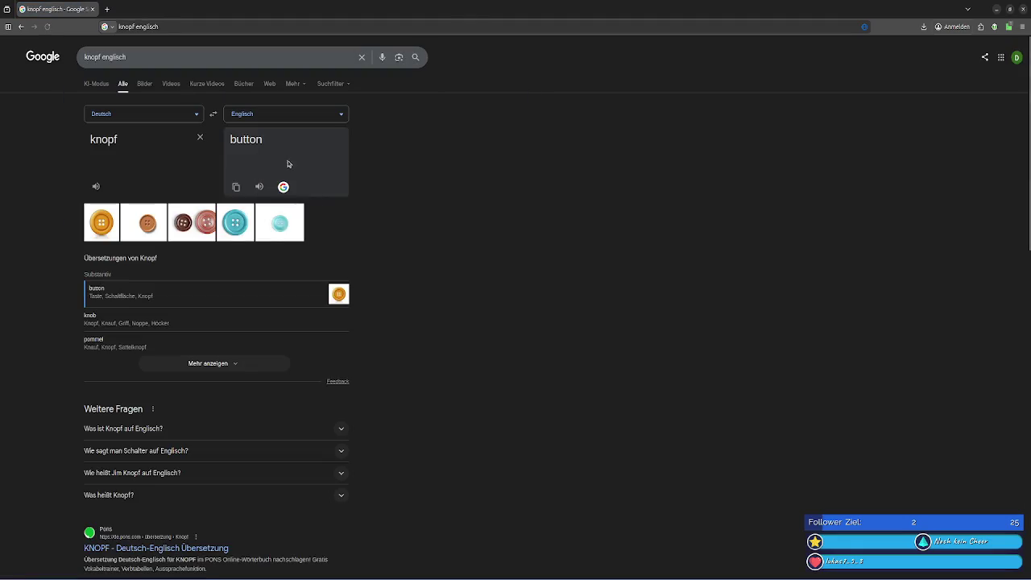
pyautogui.click(201, 365)
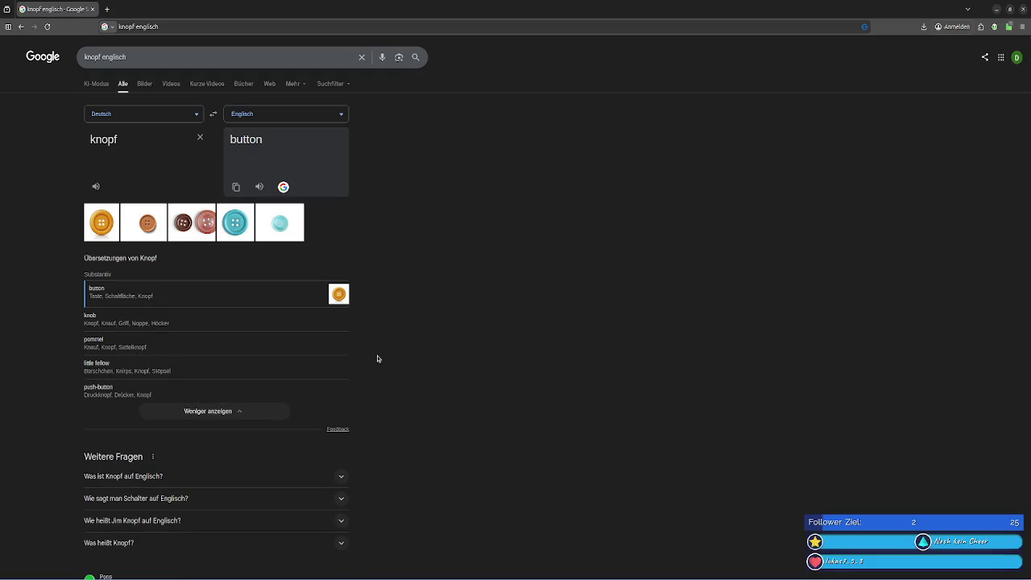
# - Search 'smd switch' and scroll through its results
pyautogui.tripleClick(177, 56)
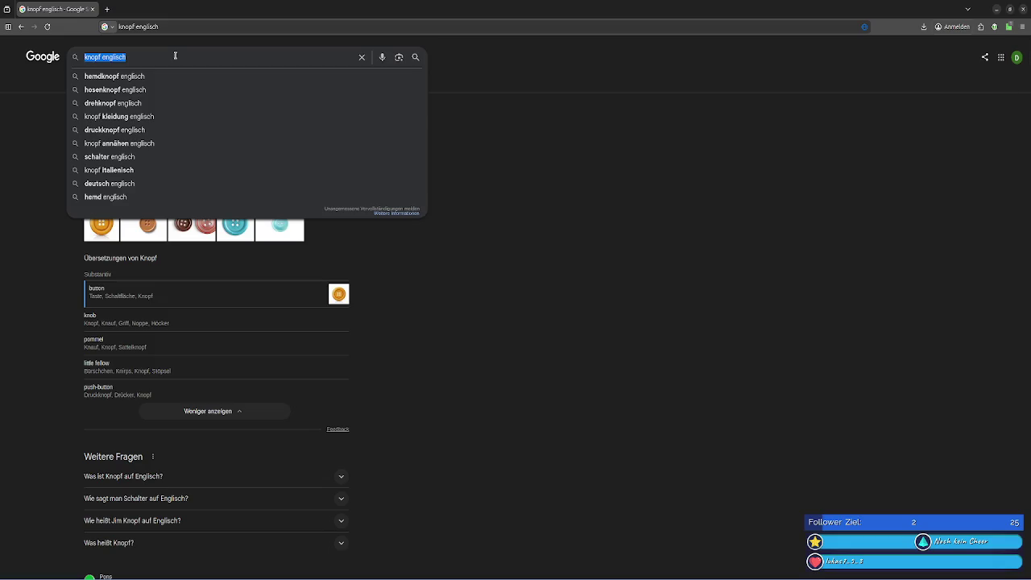
pyautogui.write('smd switch')
pyautogui.press('Return')
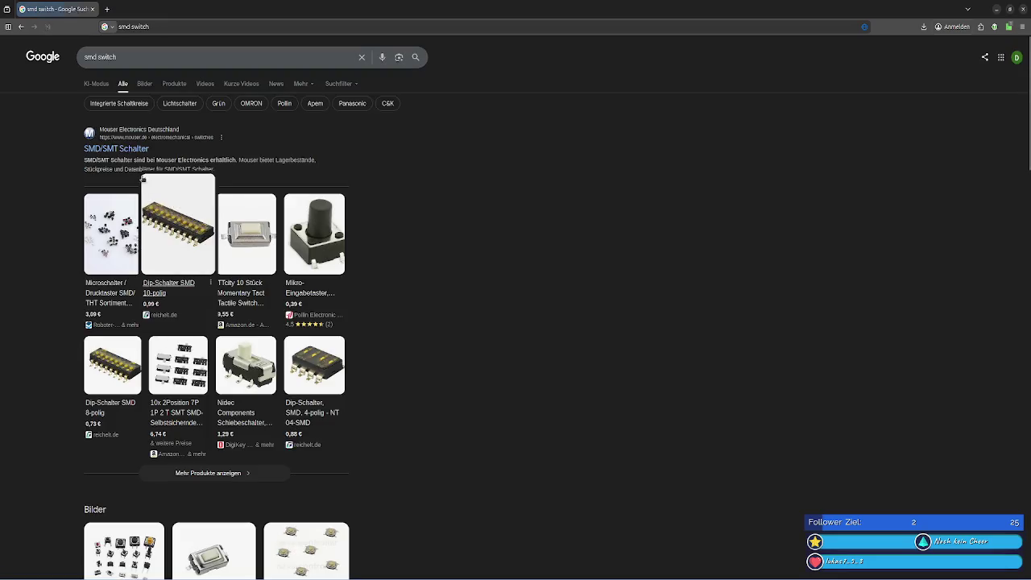
pyautogui.click(125, 150)
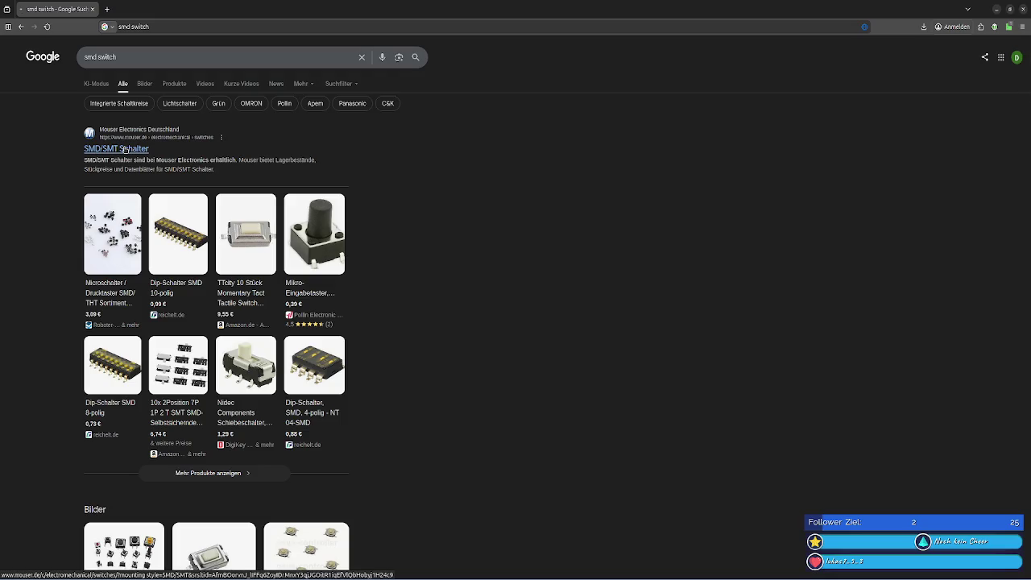
pyautogui.click(34, 27)
pyautogui.scroll(-5, 233, 105)
pyautogui.scroll(-5, 233, 106)
pyautogui.scroll(4, 233, 105)
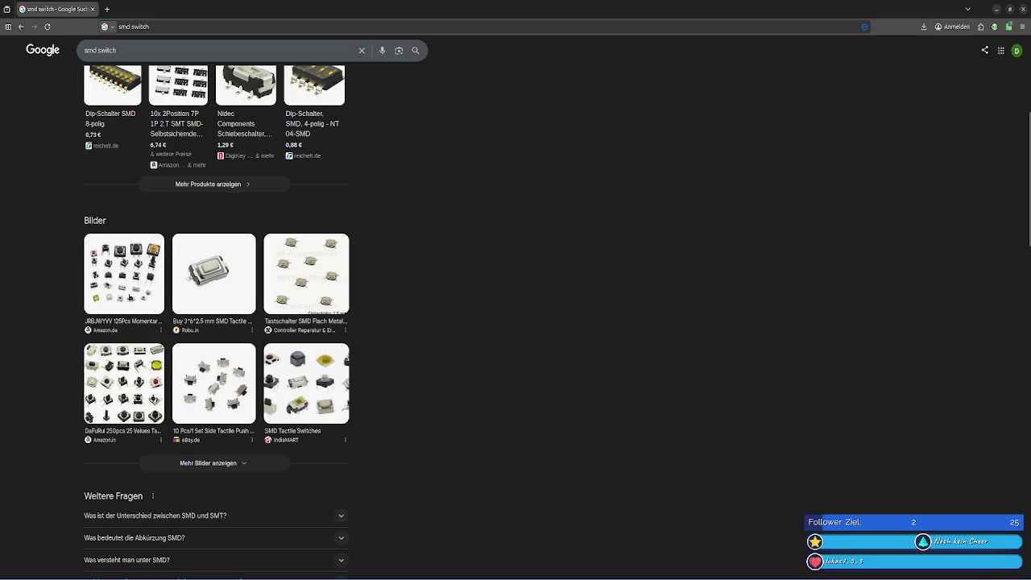
pyautogui.scroll(3, 181, 209)
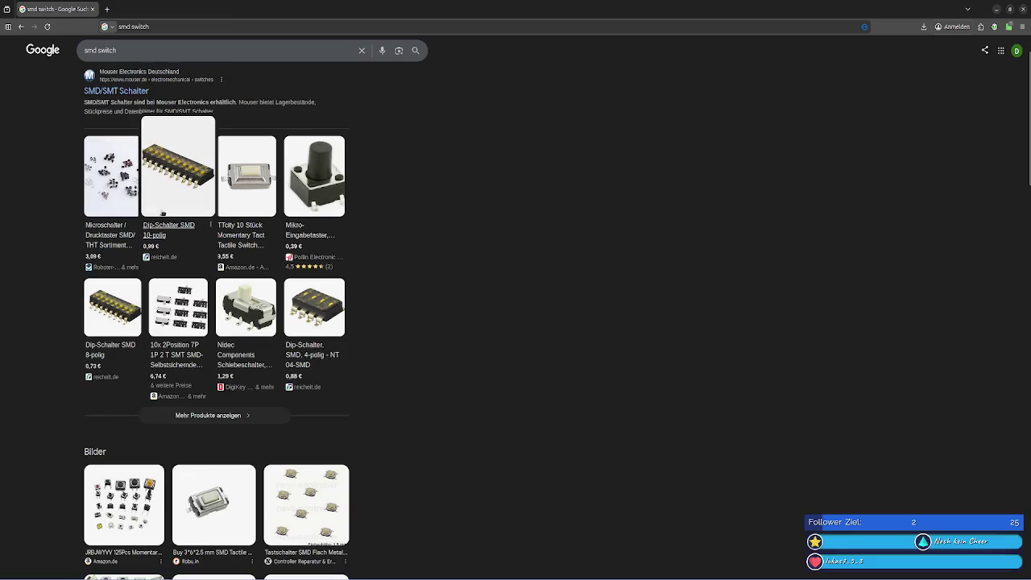
pyautogui.scroll(-6, 162, 212)
pyautogui.scroll(-2, 185, 258)
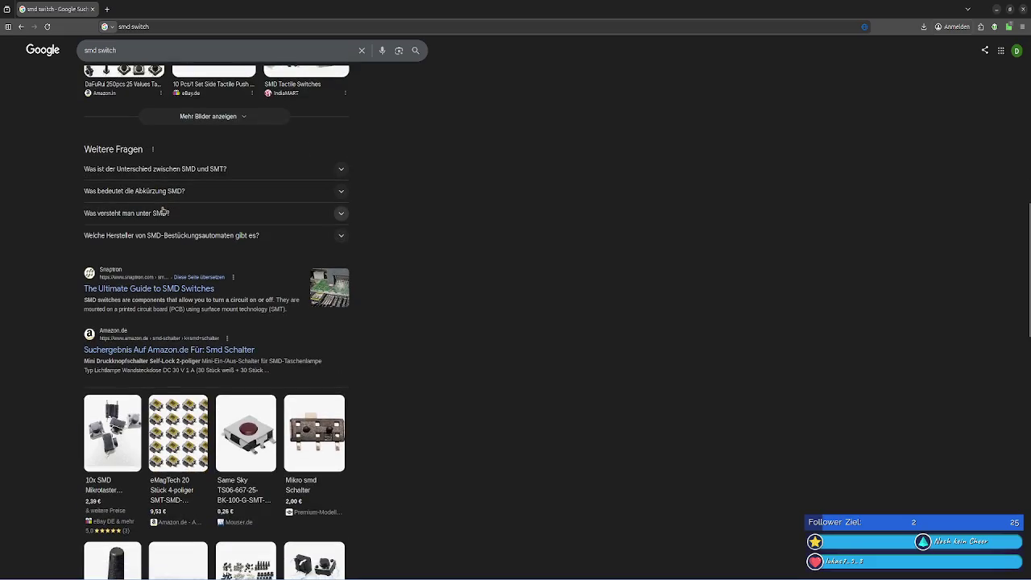
# - Open the Snaptron SMD switch guide and highlight 'Tactile' in its types list
pyautogui.click(135, 292)
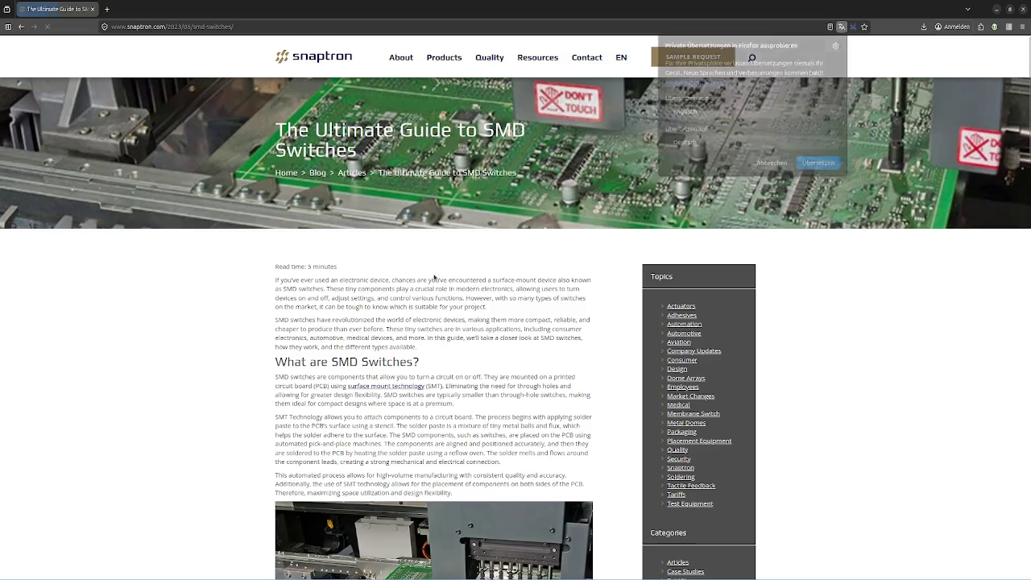
pyautogui.click(419, 284)
pyautogui.scroll(-3, 418, 298)
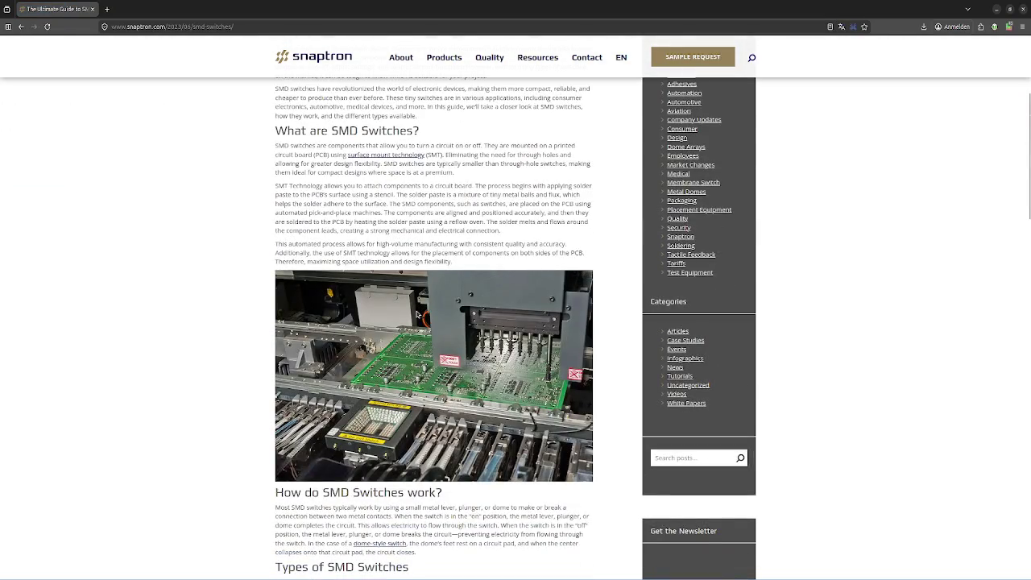
pyautogui.scroll(-2, 417, 313)
pyautogui.scroll(-2, 416, 300)
pyautogui.scroll(-2, 426, 352)
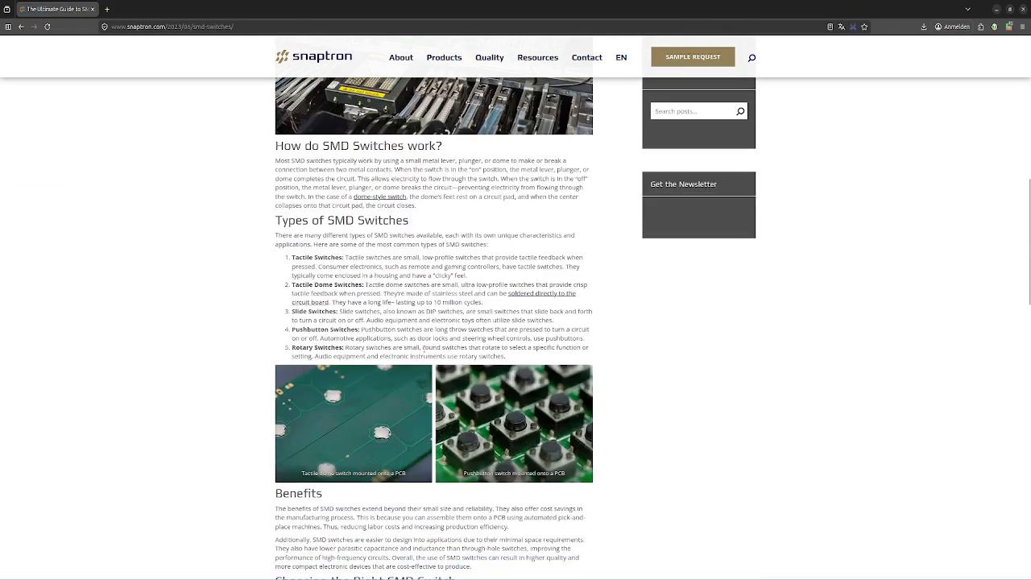
pyautogui.doubleClick(311, 257)
# - Highlight 'Pushbutton', read further down the guide, and go back to the results
pyautogui.doubleClick(293, 329)
pyautogui.moveTo(427, 333); pyautogui.dragTo(459, 333)
pyautogui.click(487, 333)
pyautogui.scroll(-1, 432, 348)
pyautogui.scroll(-1, 431, 348)
pyautogui.scroll(-1, 431, 348)
pyautogui.scroll(-2, 432, 348)
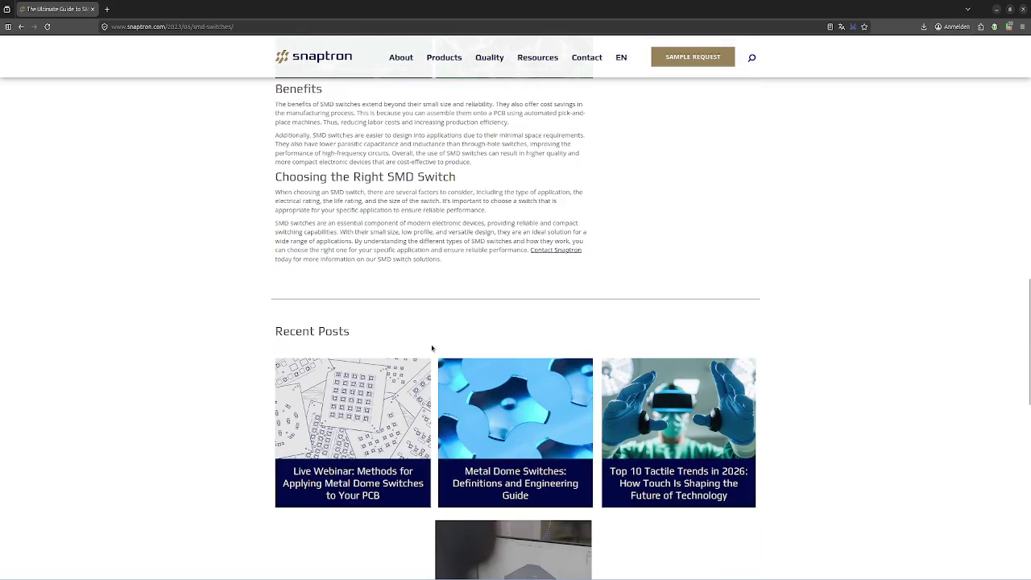
pyautogui.scroll(-4, 432, 348)
pyautogui.scroll(4, 432, 348)
pyautogui.scroll(-3, 500, 198)
pyautogui.scroll(8, 483, 209)
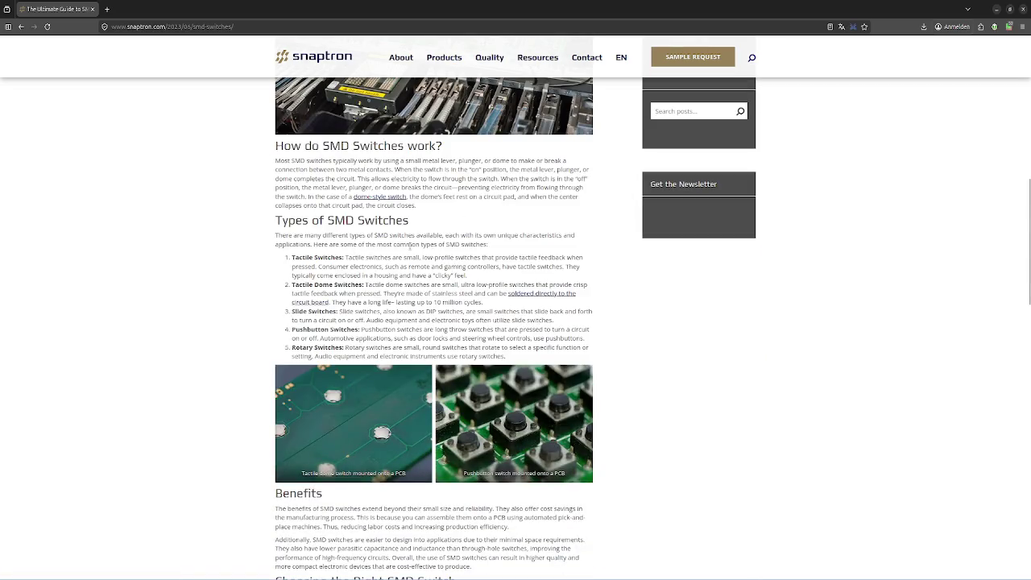
pyautogui.click(21, 27)
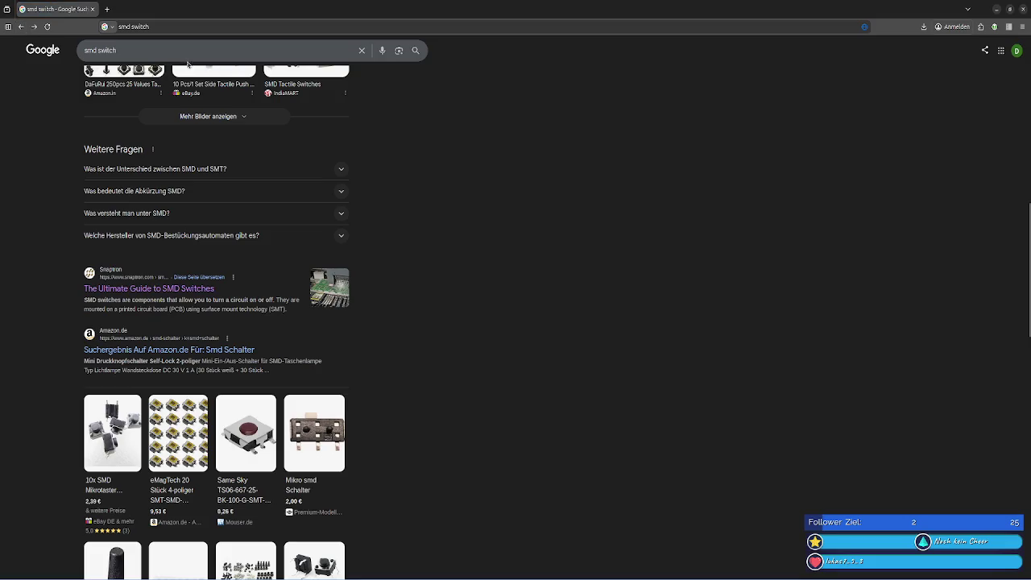
# - Search 'smd switch tactile' and scroll through the results
pyautogui.click(186, 50)
pyautogui.write('tactile')
pyautogui.press('Return')
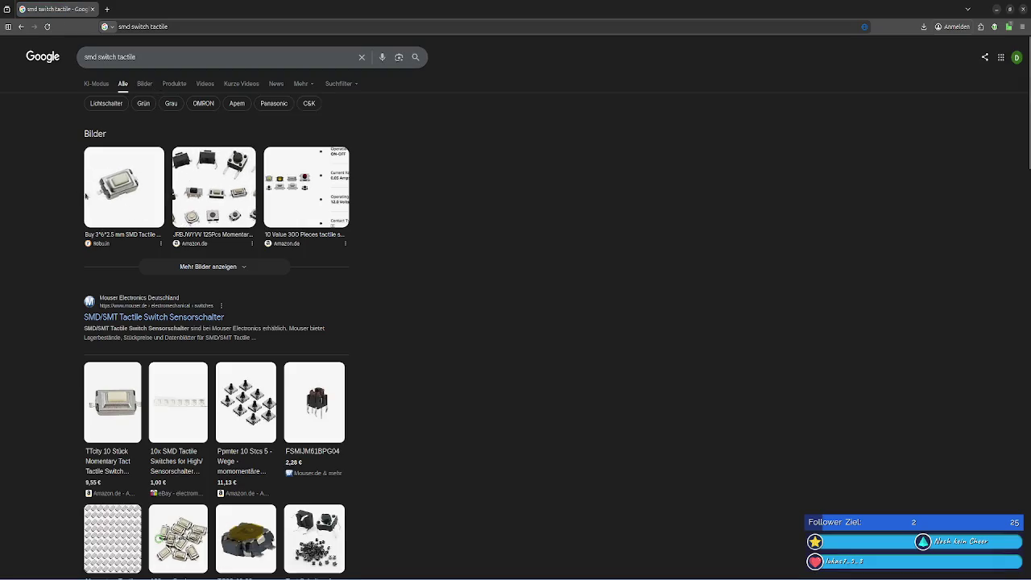
pyautogui.scroll(-2, 299, 226)
pyautogui.scroll(-3, 298, 226)
pyautogui.scroll(-3, 297, 224)
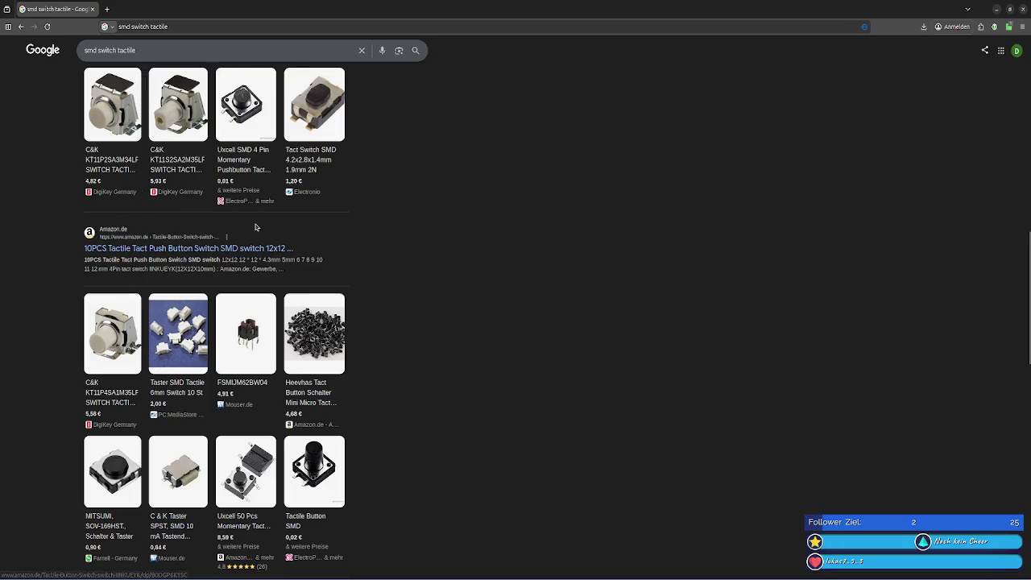
pyautogui.scroll(-3, 256, 228)
pyautogui.scroll(-3, 256, 228)
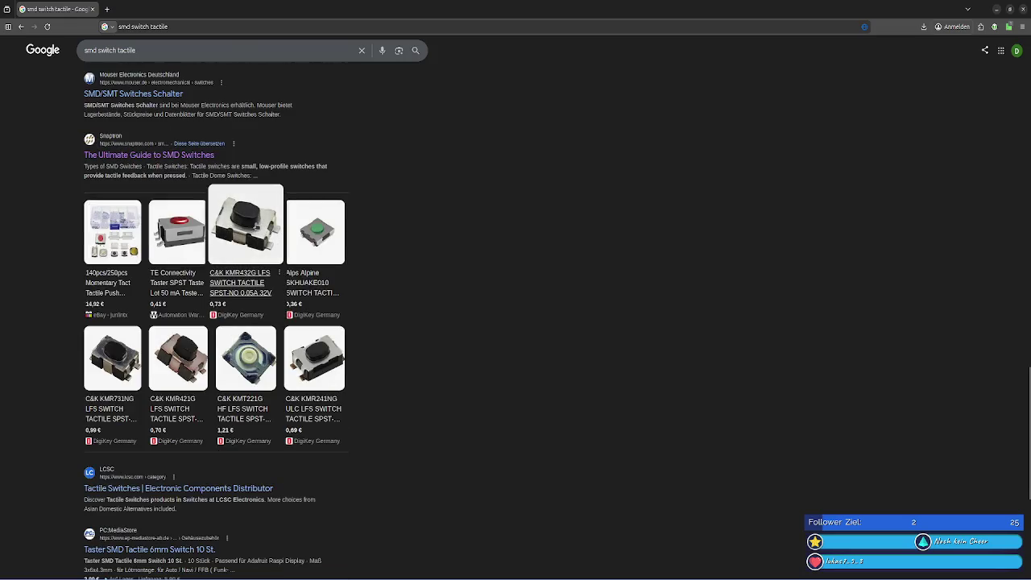
pyautogui.scroll(-3, 211, 189)
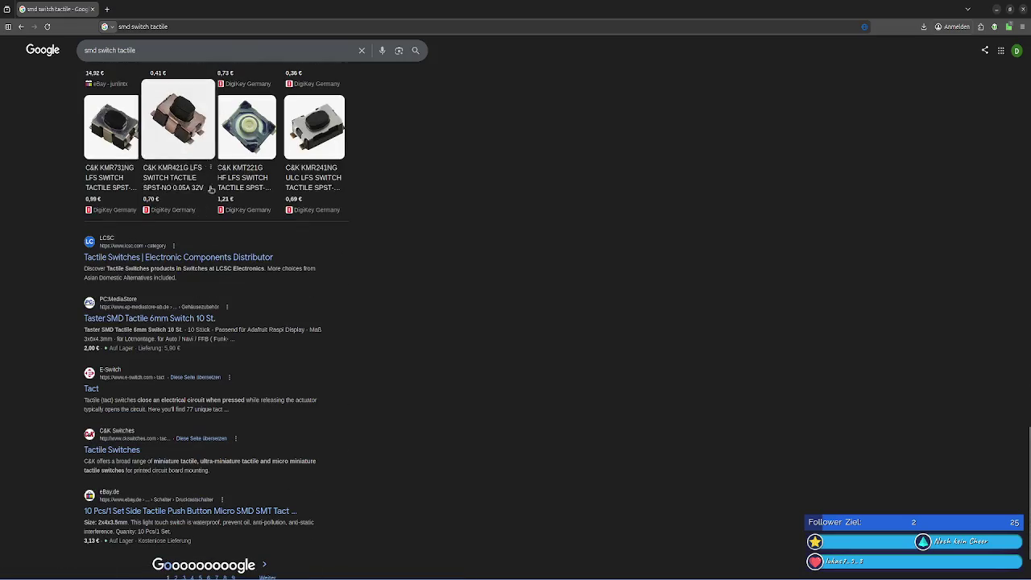
# - Search 'smd switch tactile kicad' and open the Button_Switch_SMD library page
pyautogui.click(193, 53)
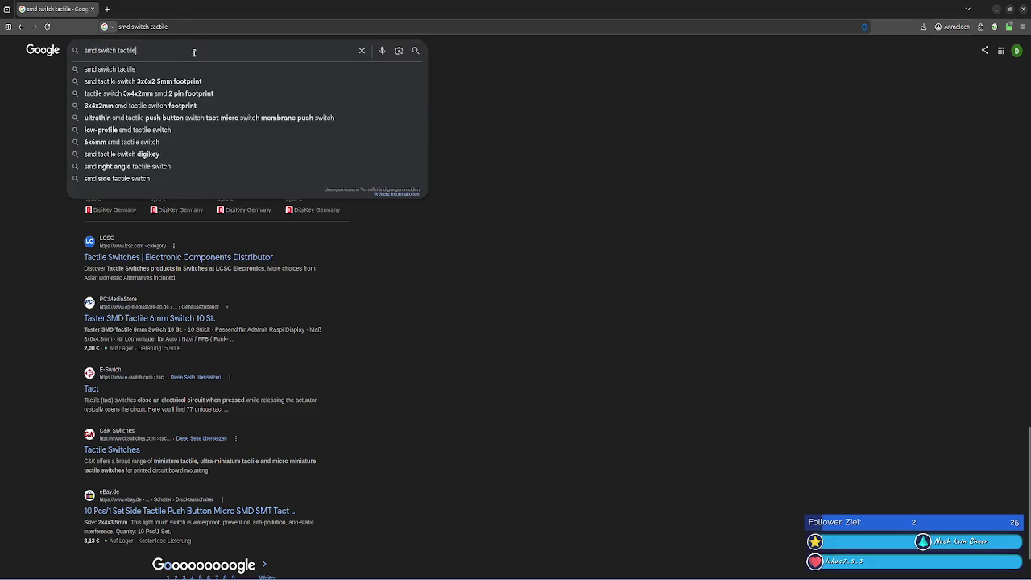
pyautogui.write(' kic')
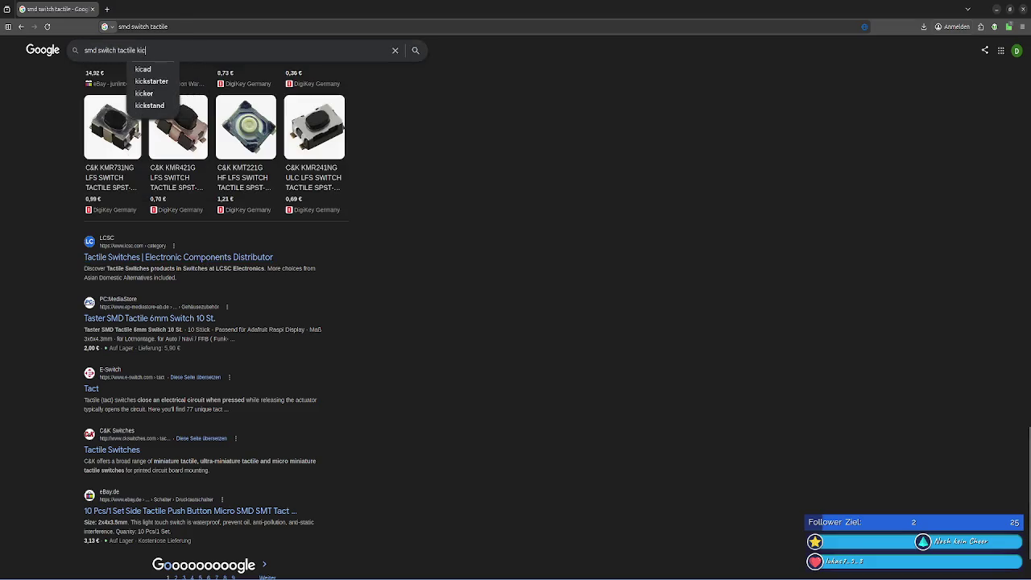
pyautogui.write('ad')
pyautogui.press('Return')
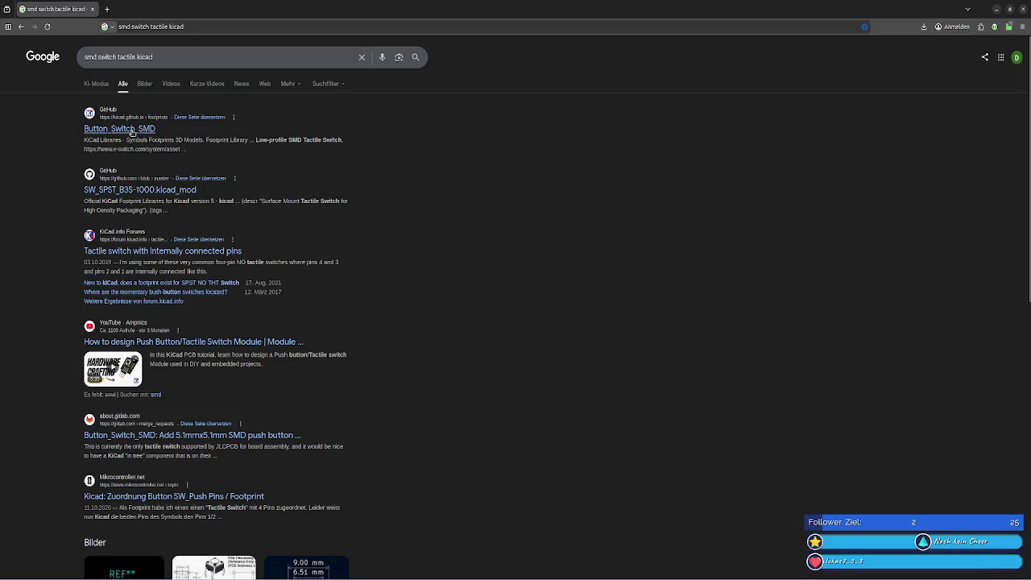
pyautogui.click(133, 130)
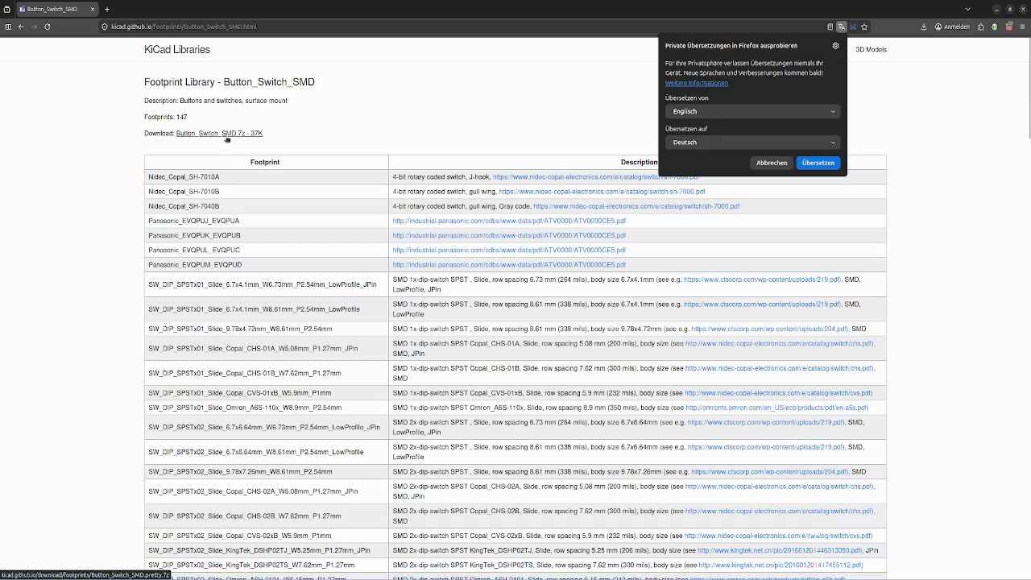
# - Browse the Button_Switch_SMD footprint table, then return to KiCad's symbol chooser
pyautogui.click(397, 123)
pyautogui.scroll(-3, 339, 112)
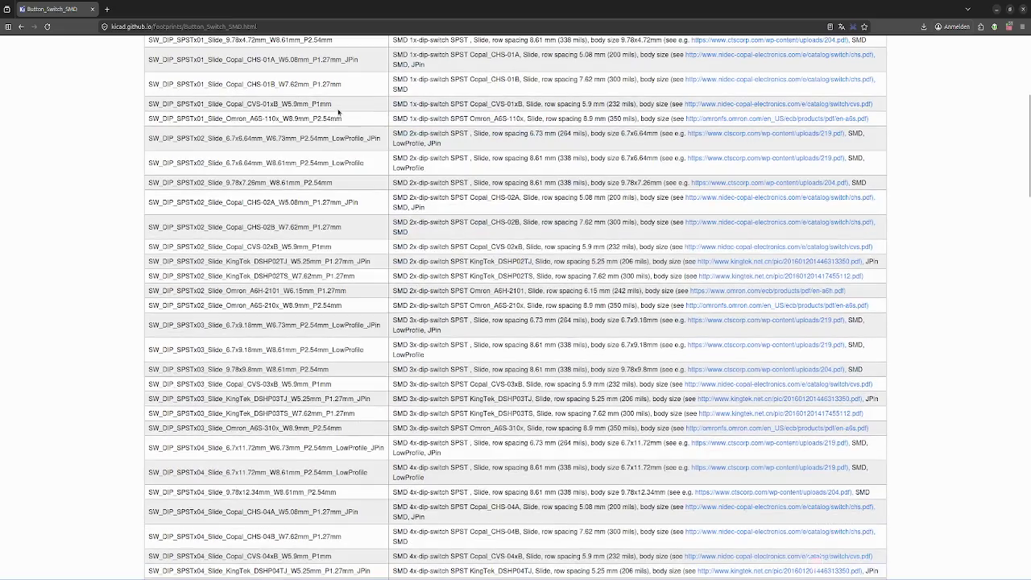
pyautogui.scroll(-5, 338, 112)
pyautogui.scroll(-5, 339, 112)
pyautogui.scroll(-10, 339, 112)
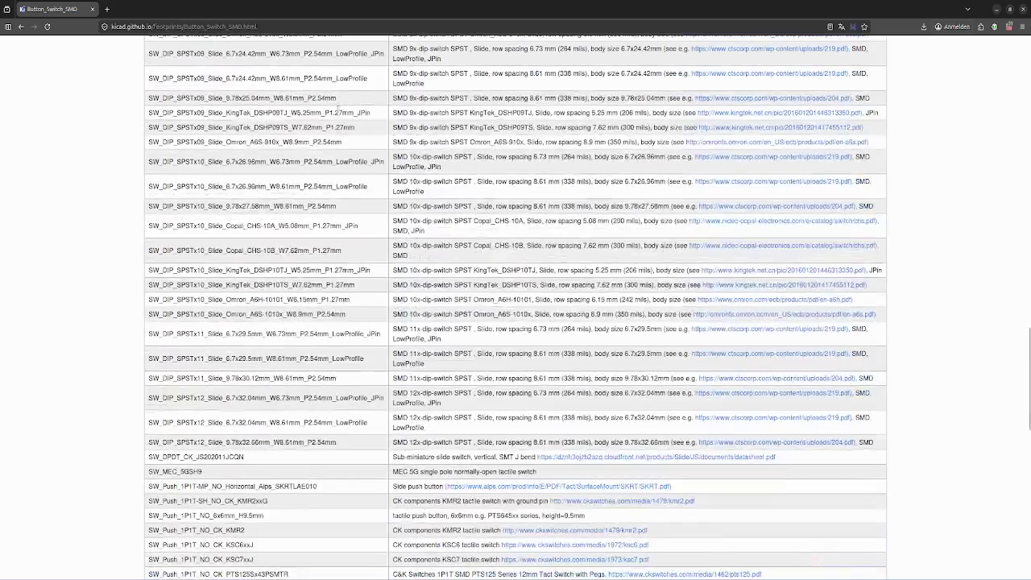
pyautogui.scroll(-5, 338, 112)
pyautogui.scroll(-4, 265, 108)
pyautogui.scroll(-2, 110, 69)
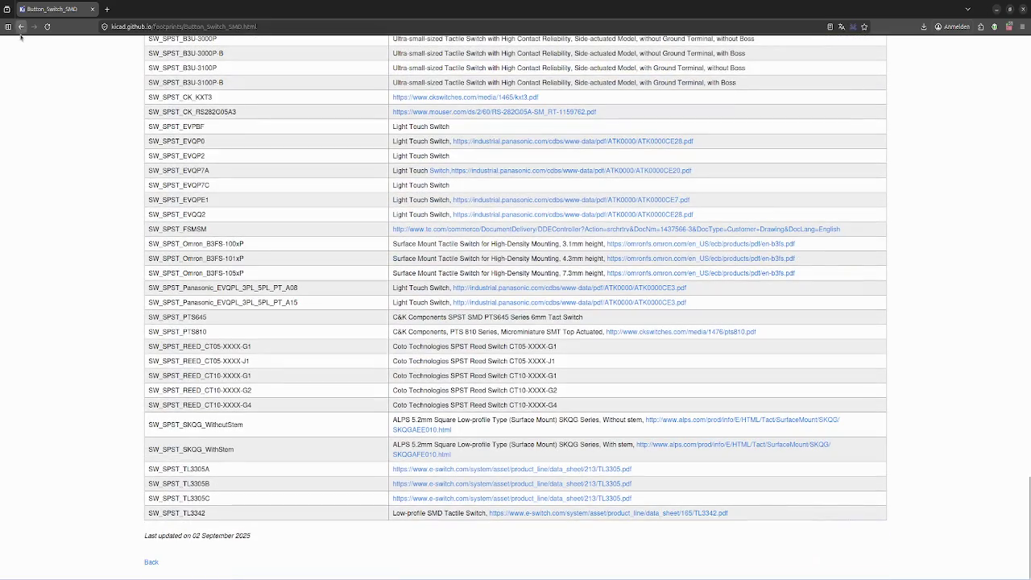
pyautogui.scroll(5, 115, 99)
pyautogui.scroll(4, 115, 100)
pyautogui.click(21, 27)
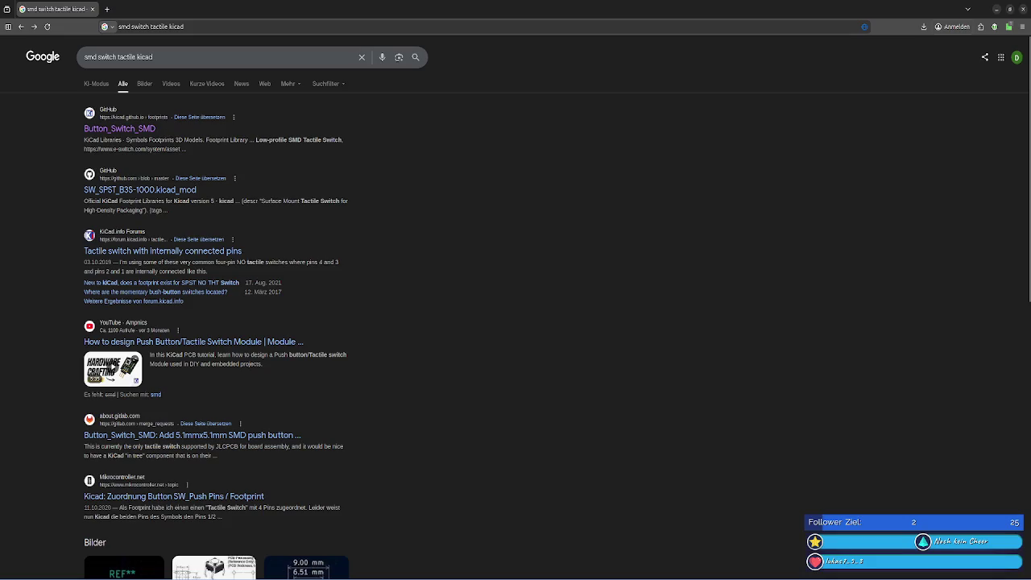
pyautogui.hotkey('alt', 'Tab')
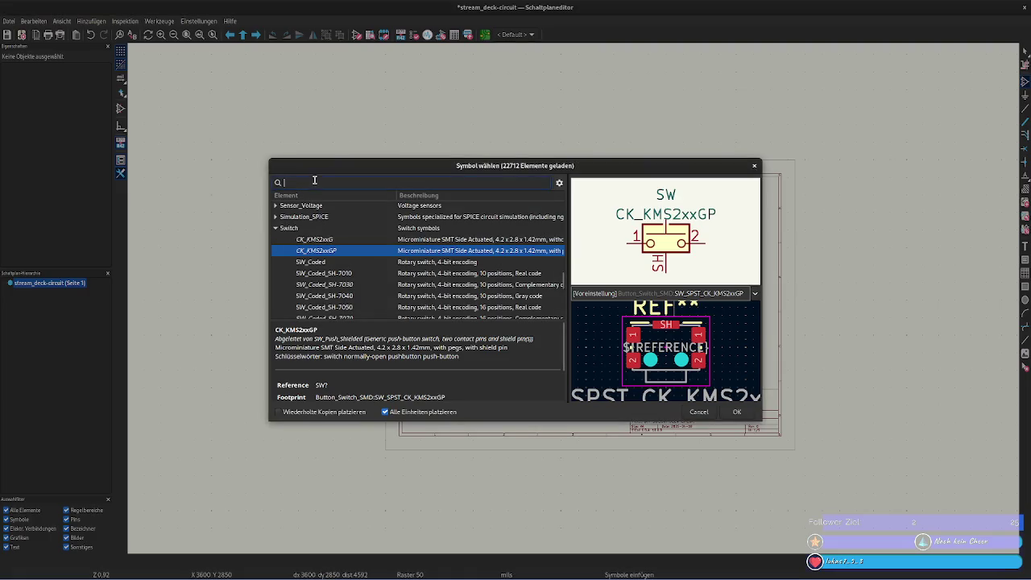
# - Search symbols for 'smd switch' and preview the CK_KMS2xxG, CK_KMS2xxGP and Nidec CAS-120A1 switches
pyautogui.write('smd swi')
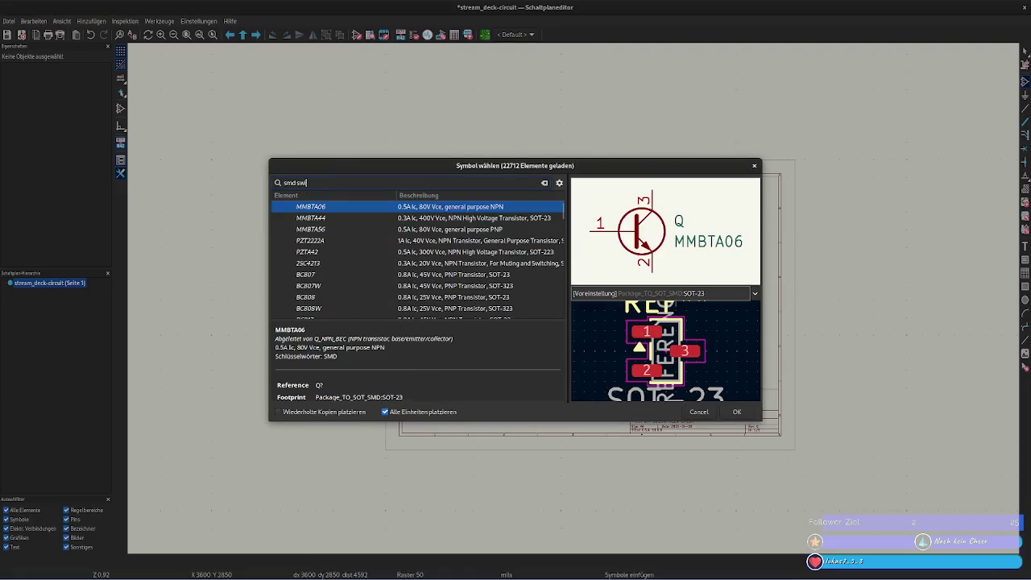
pyautogui.write('tch tact')
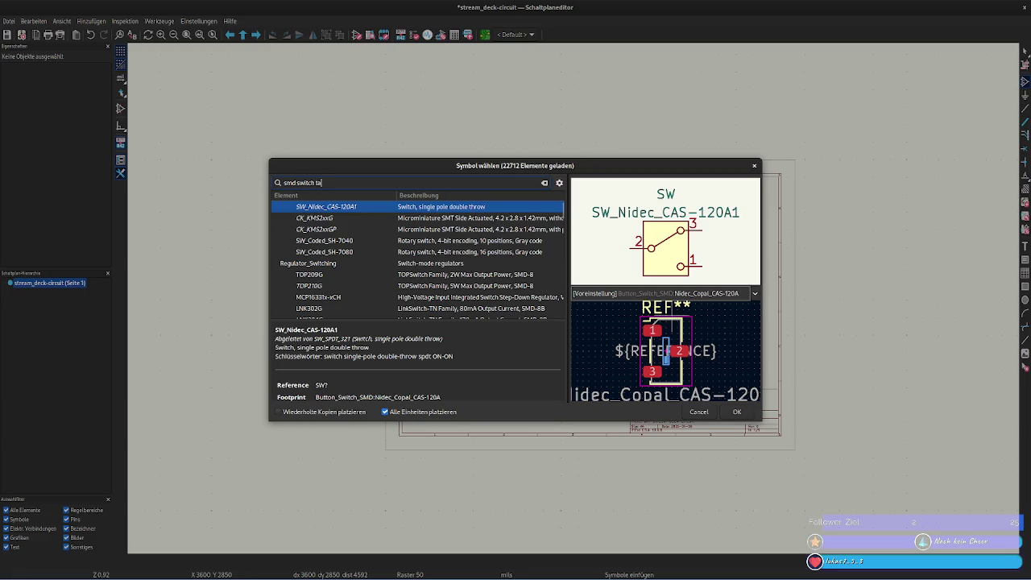
pyautogui.press('BackSpace')
pyautogui.press('BackSpace')
pyautogui.press('BackSpace')
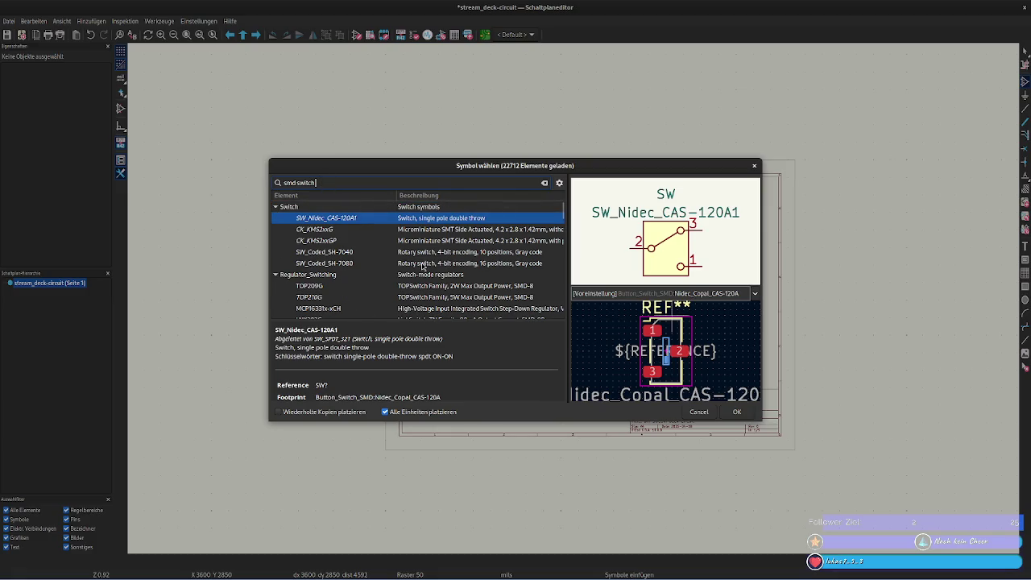
pyautogui.click(351, 232)
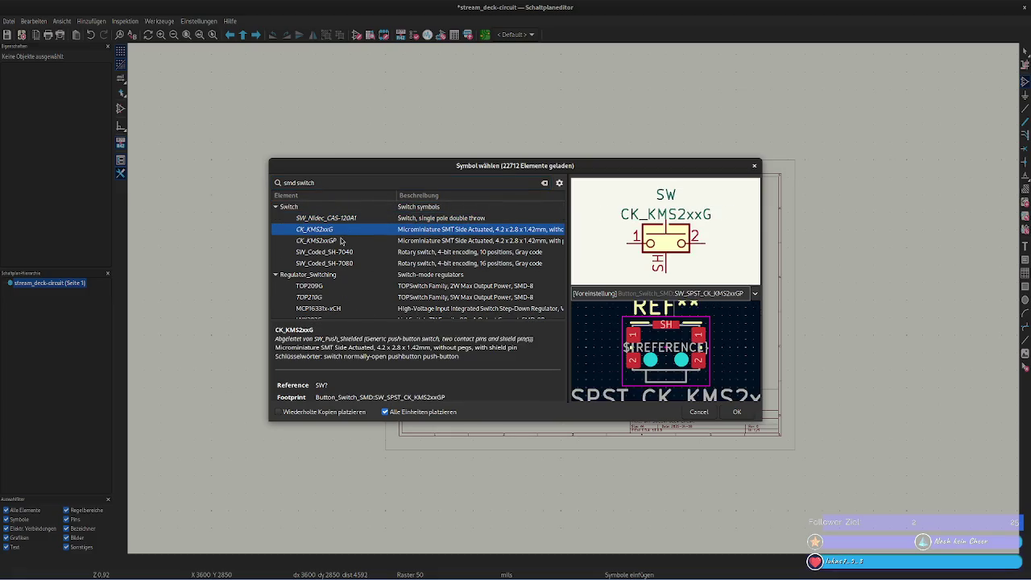
pyautogui.click(341, 241)
pyautogui.click(343, 218)
pyautogui.click(342, 211)
pyautogui.click(343, 219)
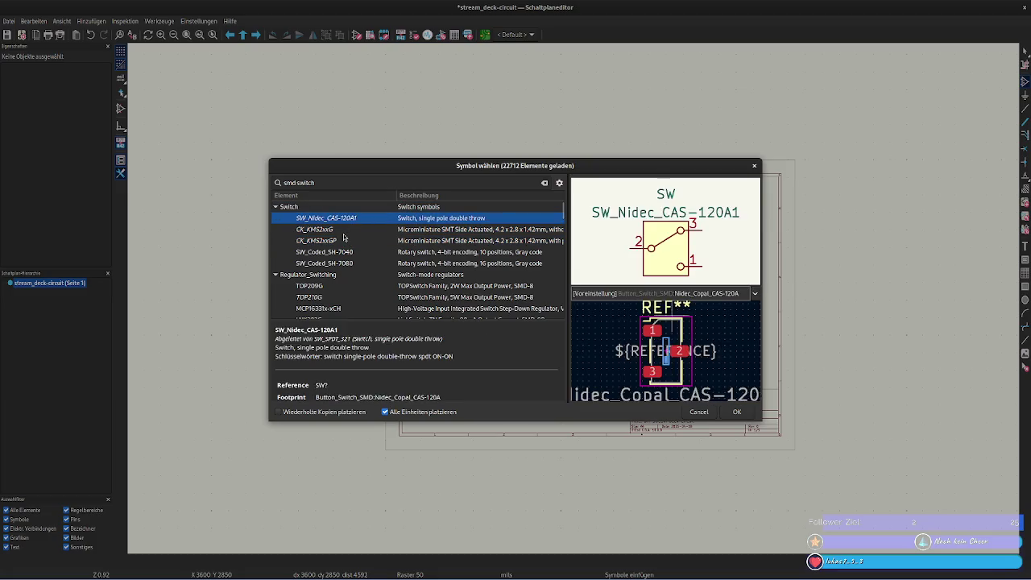
pyautogui.click(344, 231)
pyautogui.click(360, 242)
pyautogui.click(354, 233)
# - Preview the SW_Coded SH-7040 and SH-7080 rotary switches and recheck the Nidec CAS-120A1
pyautogui.click(356, 241)
pyautogui.click(352, 252)
pyautogui.click(348, 263)
pyautogui.click(339, 241)
pyautogui.click(335, 231)
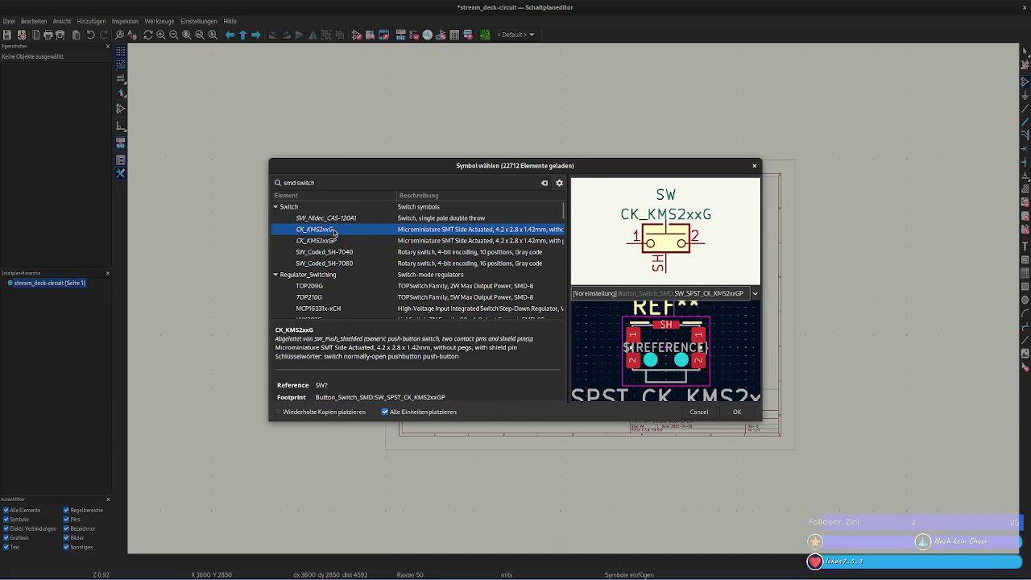
pyautogui.click(337, 240)
pyautogui.scroll(-1, 396, 376)
pyautogui.scroll(-1, 387, 379)
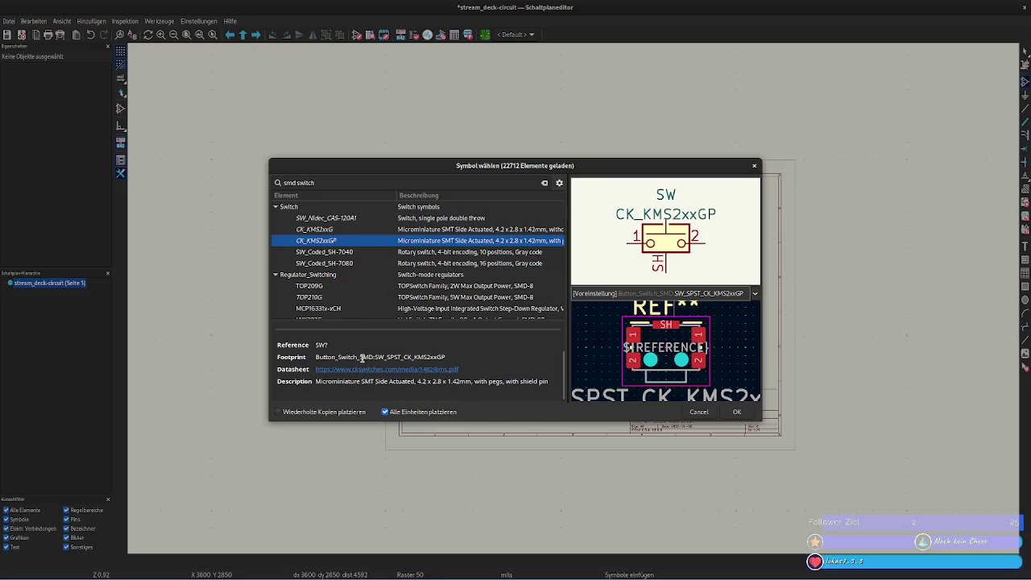
pyautogui.click(359, 217)
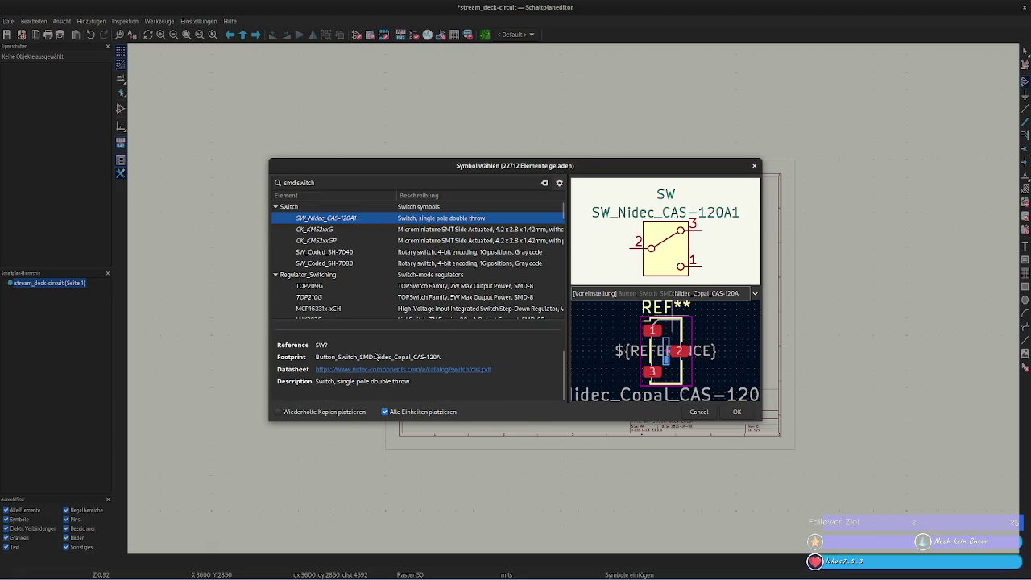
pyautogui.click(372, 253)
pyautogui.click(348, 264)
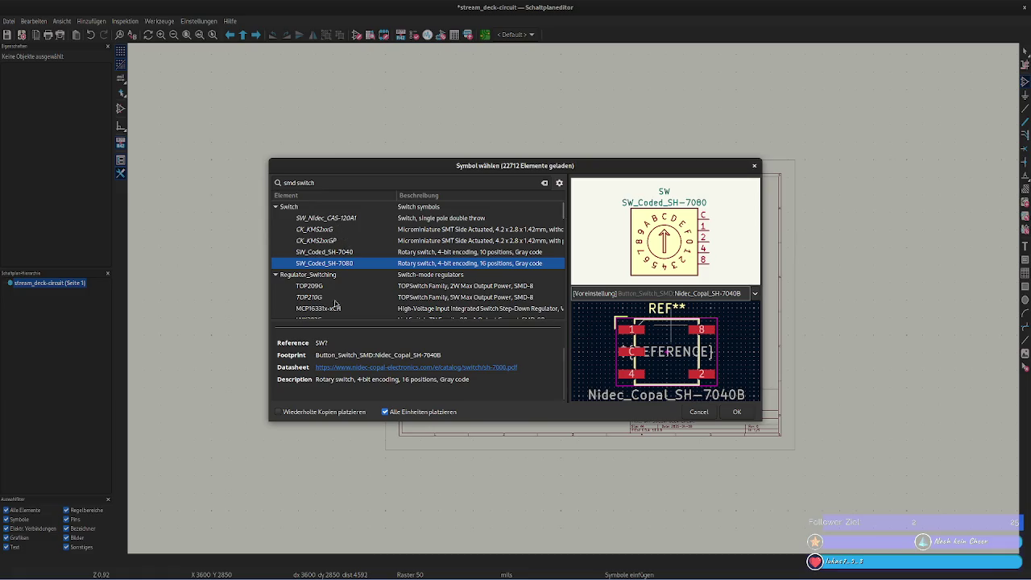
# - Compare the CK_KMS2xxG and CK_KMS2xxGP footprints and choose the CK_KMS2xxGP with pegs
pyautogui.click(326, 231)
pyautogui.click(326, 242)
pyautogui.click(325, 232)
pyautogui.click(328, 241)
pyautogui.click(326, 230)
pyautogui.click(329, 241)
pyautogui.click(327, 230)
pyautogui.click(328, 240)
pyautogui.click(334, 230)
pyautogui.click(332, 242)
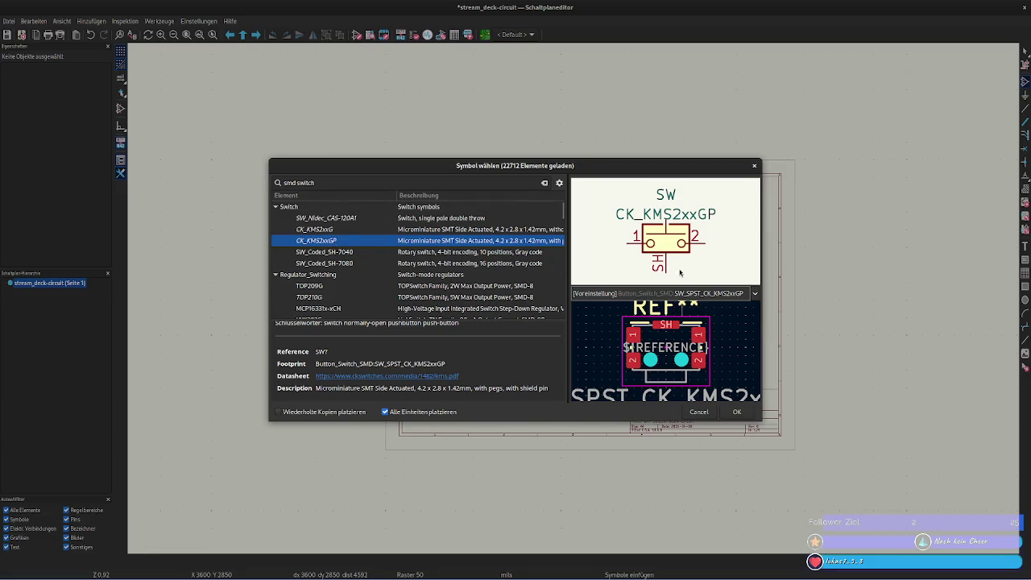
pyautogui.click(735, 413)
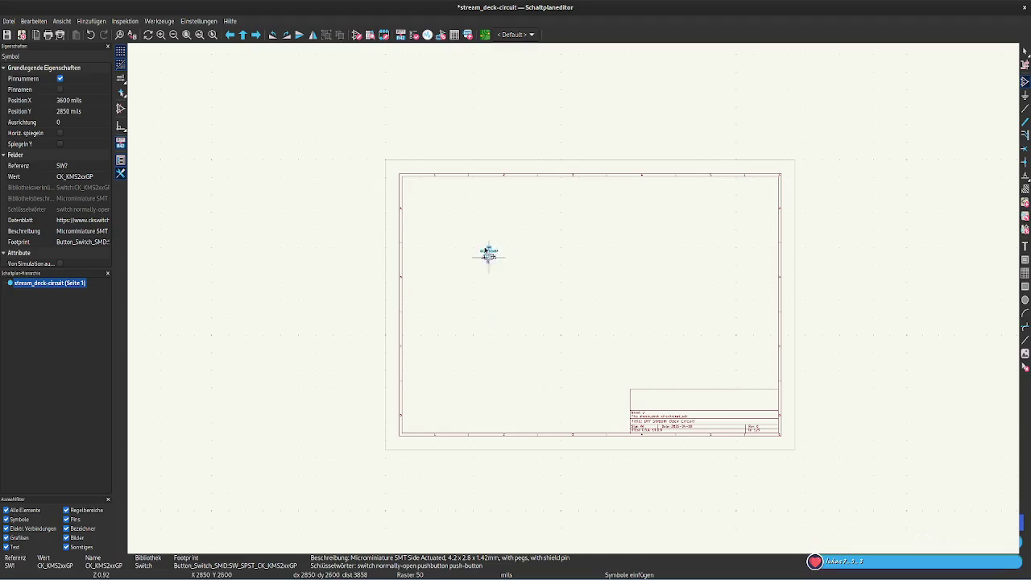
# - Check the KMS datasheet, then place the CK_KMS2xxGP switch on the sheet as SW1
pyautogui.scroll(4, 478, 225)
pyautogui.scroll(1, 582, 295)
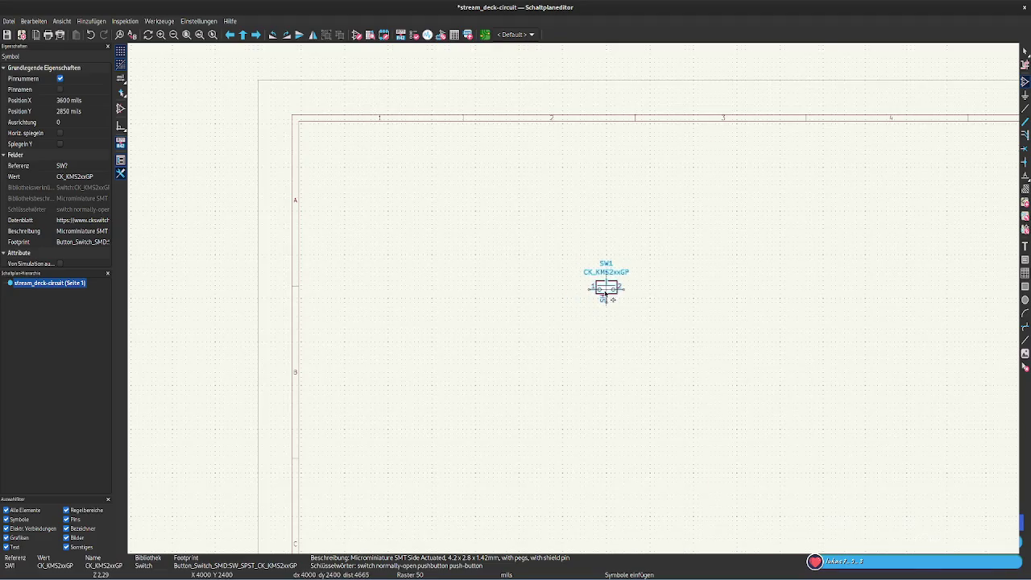
pyautogui.press('d')
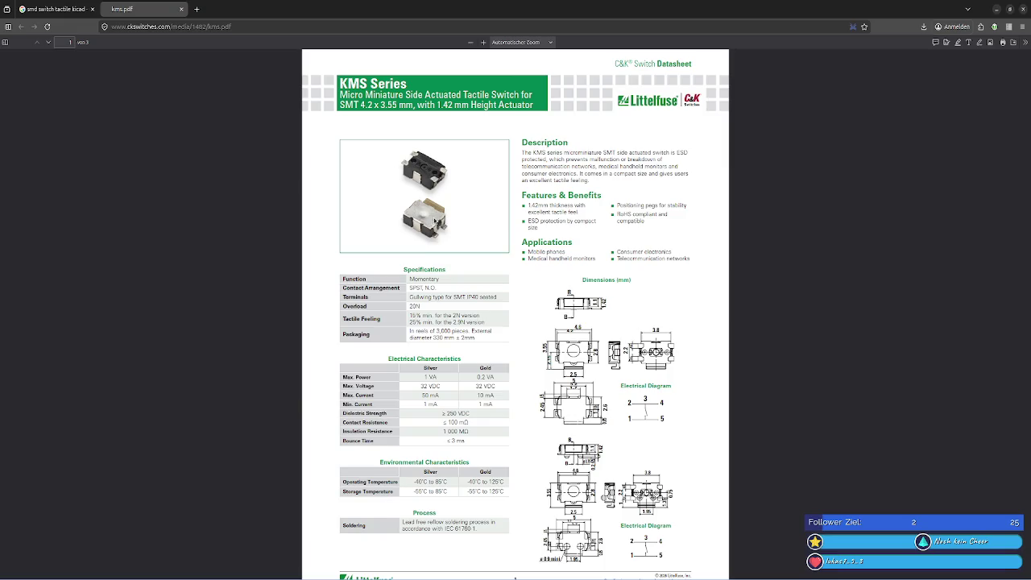
pyautogui.scroll(-3, 435, 223)
pyautogui.hotkey('alt', 'Tab')
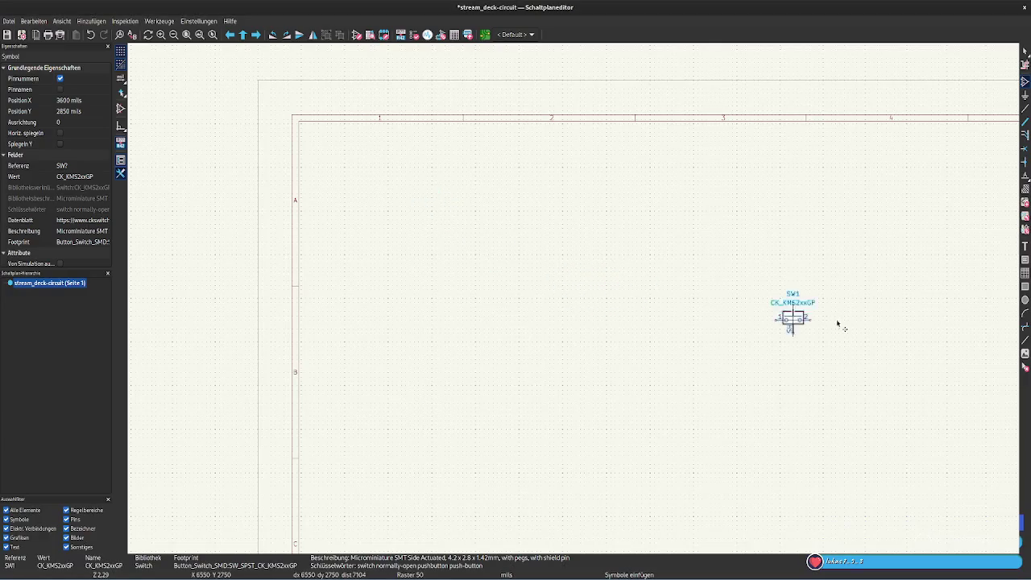
pyautogui.click(840, 323)
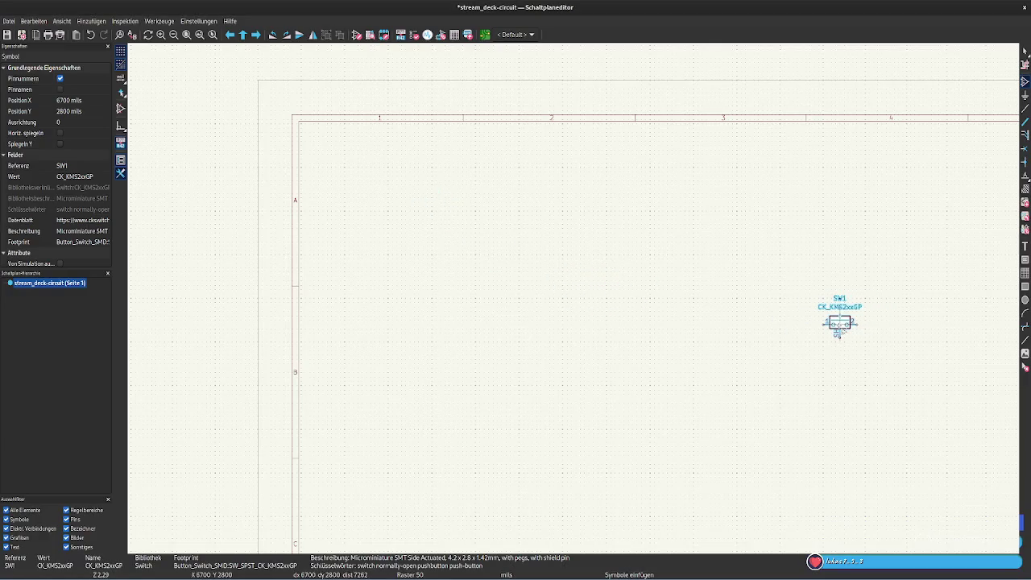
# - Re-read the KMS datasheet and begin adding another symbol to the schematic
pyautogui.hotkey('alt', 'Tab')
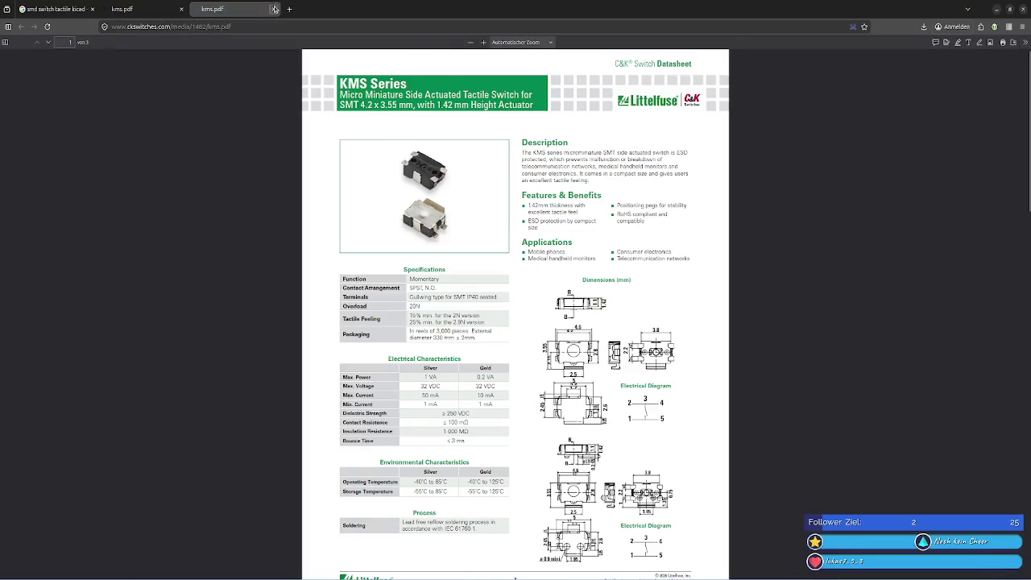
pyautogui.scroll(-3, 516, 322)
pyautogui.hotkey('alt', 'Tab')
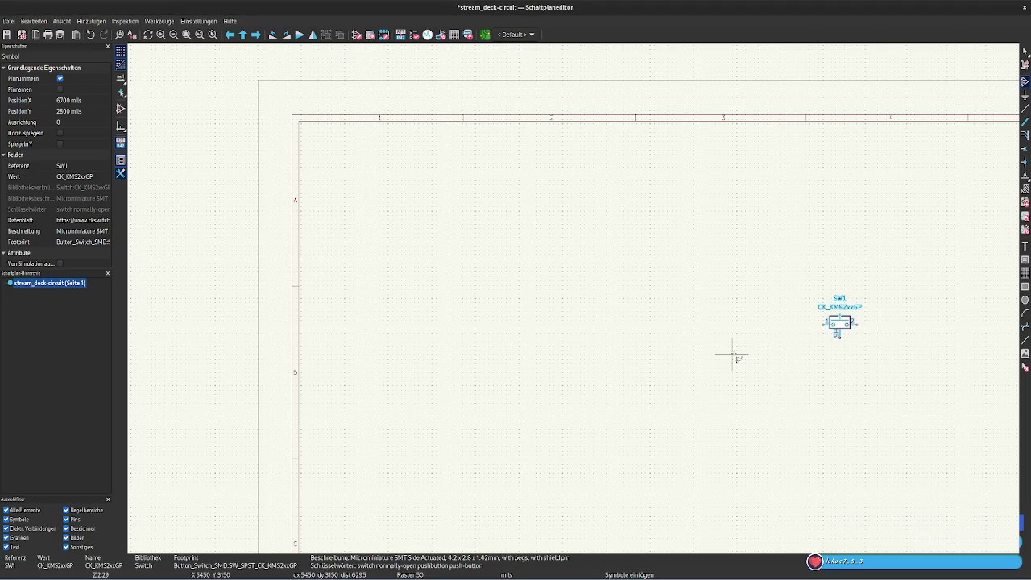
pyautogui.scroll(-3, 733, 354)
pyautogui.scroll(1, 575, 295)
pyautogui.scroll(2, 568, 282)
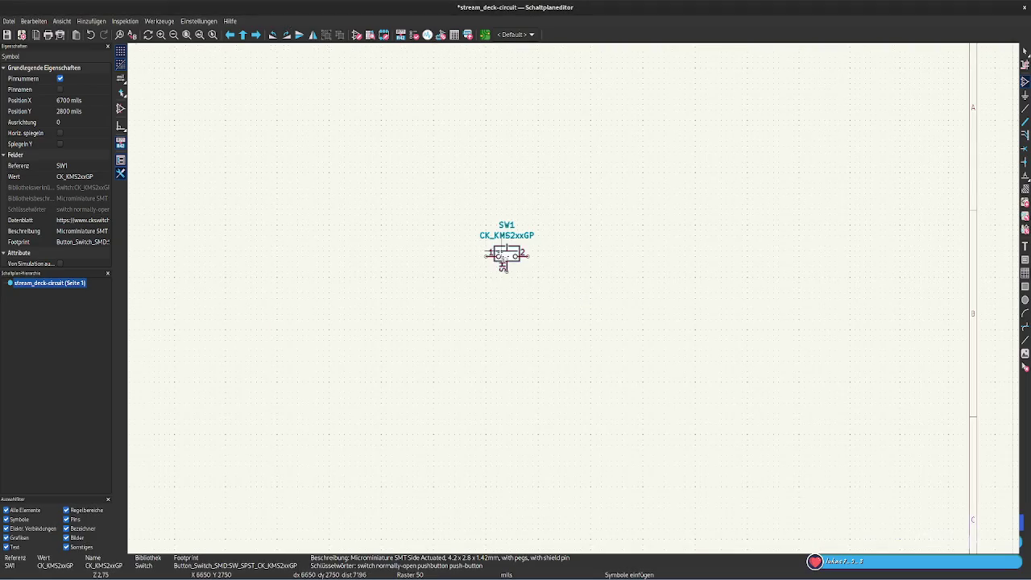
pyautogui.click(503, 266)
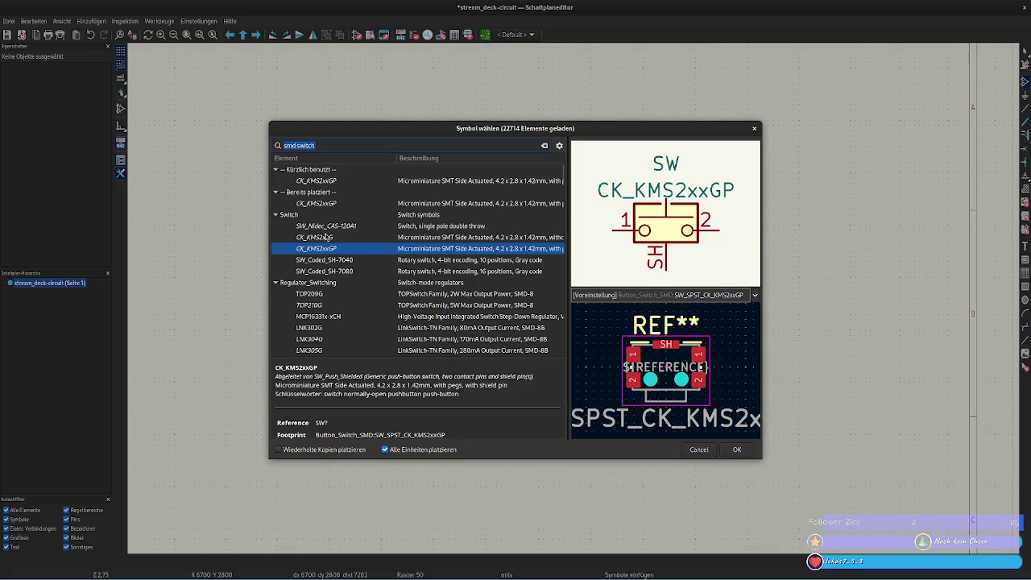
# - Place a second CK_KMS2xxGP switch as SW2 directly below SW1, then go to the browser
pyautogui.click(736, 450)
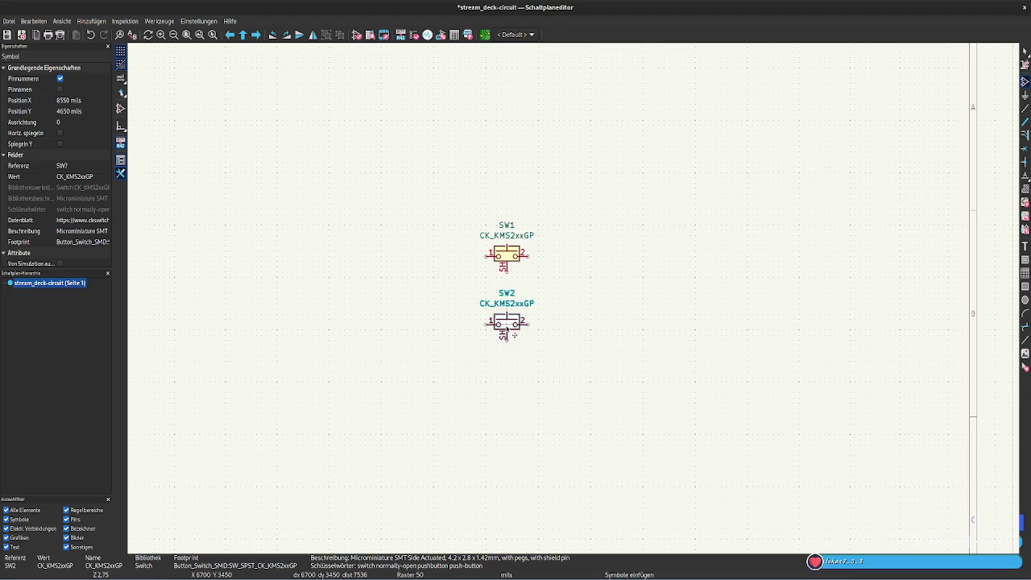
pyautogui.click(506, 328)
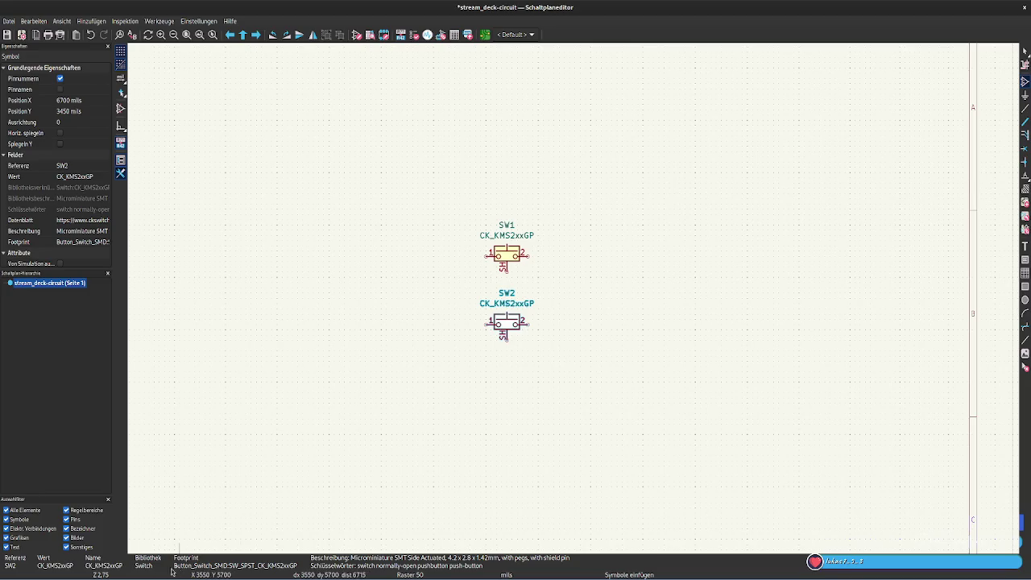
pyautogui.click(64, 574)
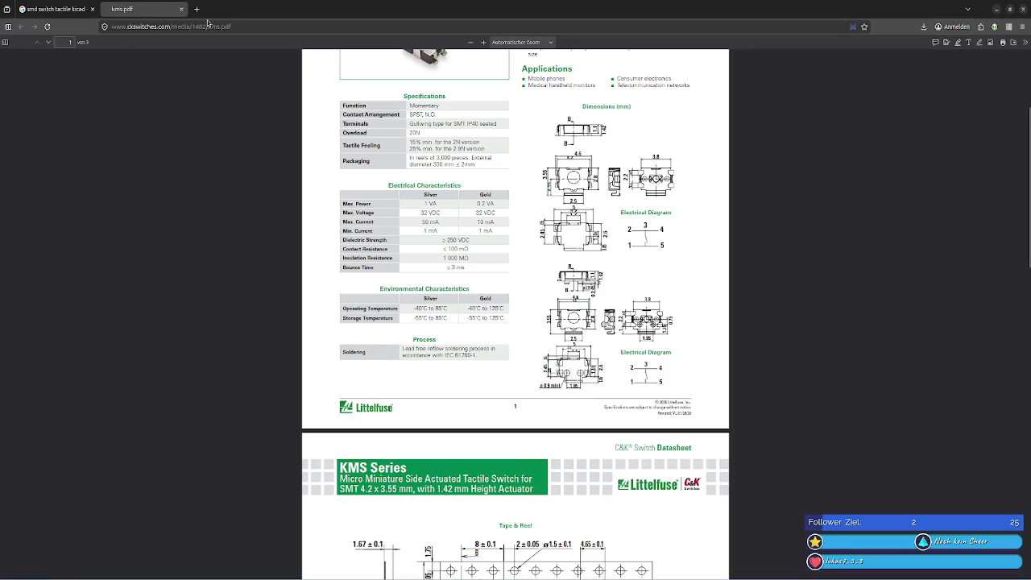
# - Close the KMS datasheet and browse the Button_Switch_SMD footprint list, checking the Nidec Copal CVS datasheet
pyautogui.click(182, 10)
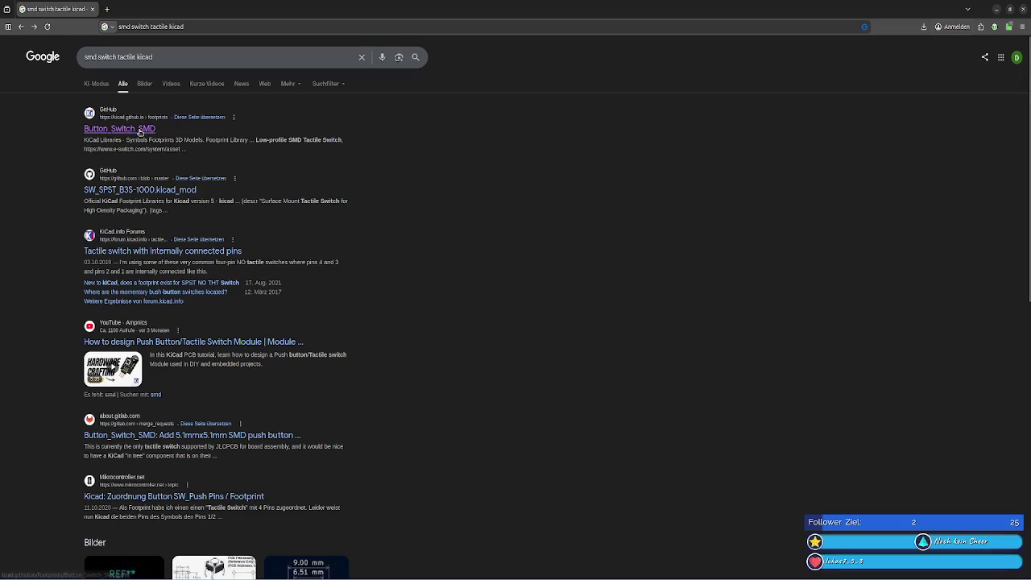
pyautogui.click(129, 129)
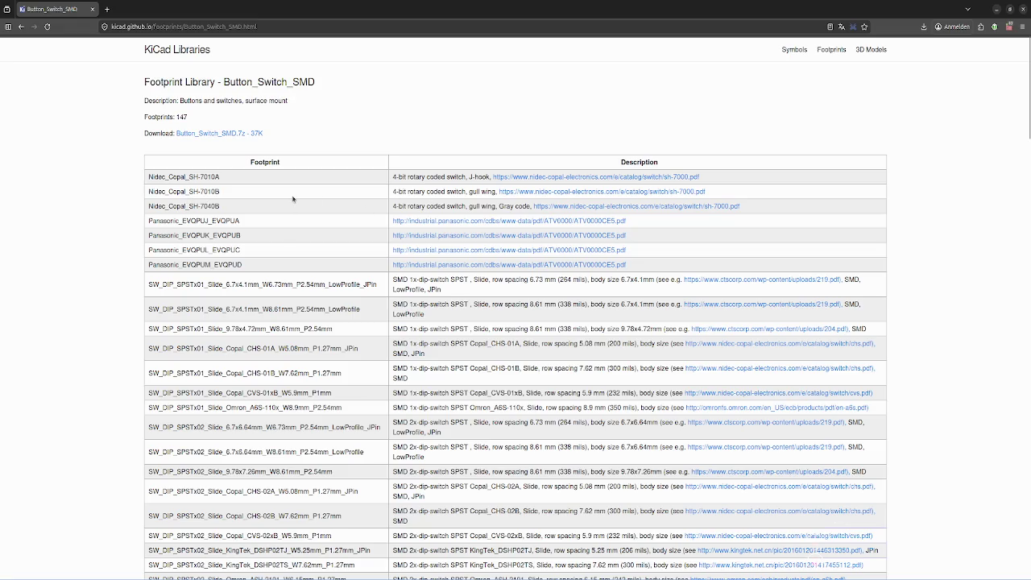
pyautogui.scroll(-1, 292, 198)
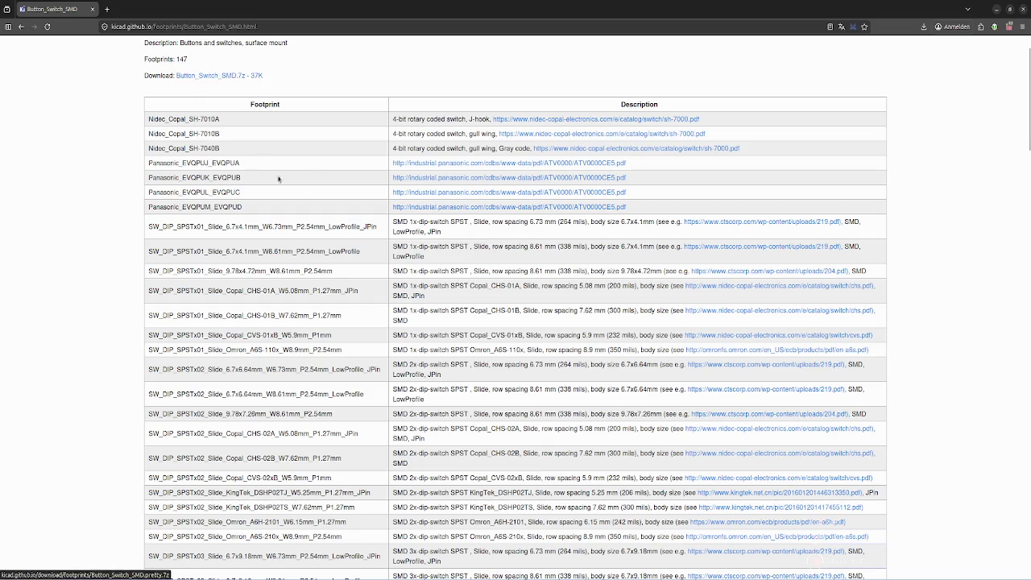
pyautogui.scroll(-3, 344, 206)
pyautogui.scroll(-4, 452, 208)
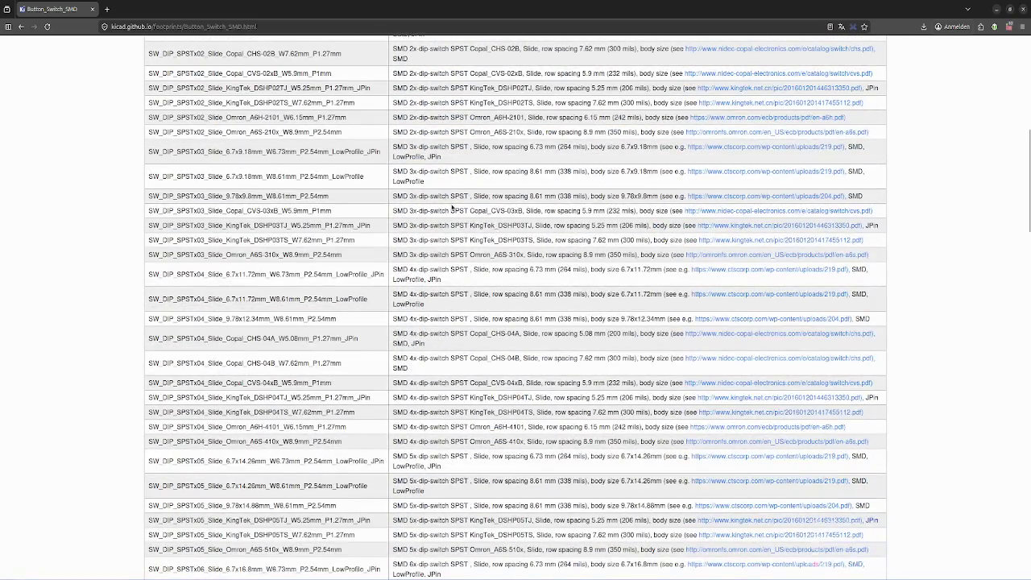
pyautogui.scroll(2, 452, 208)
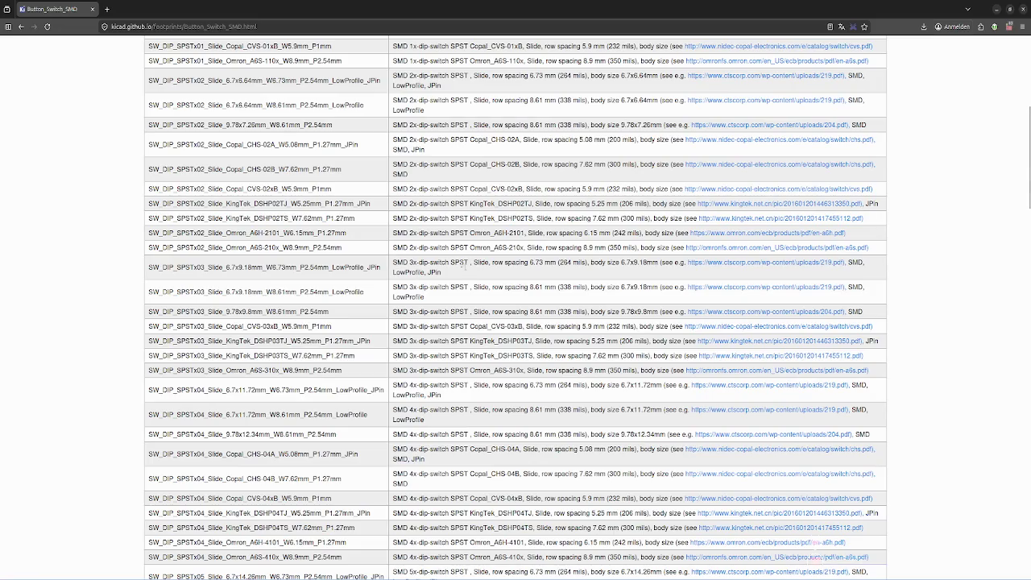
pyautogui.scroll(2, 447, 257)
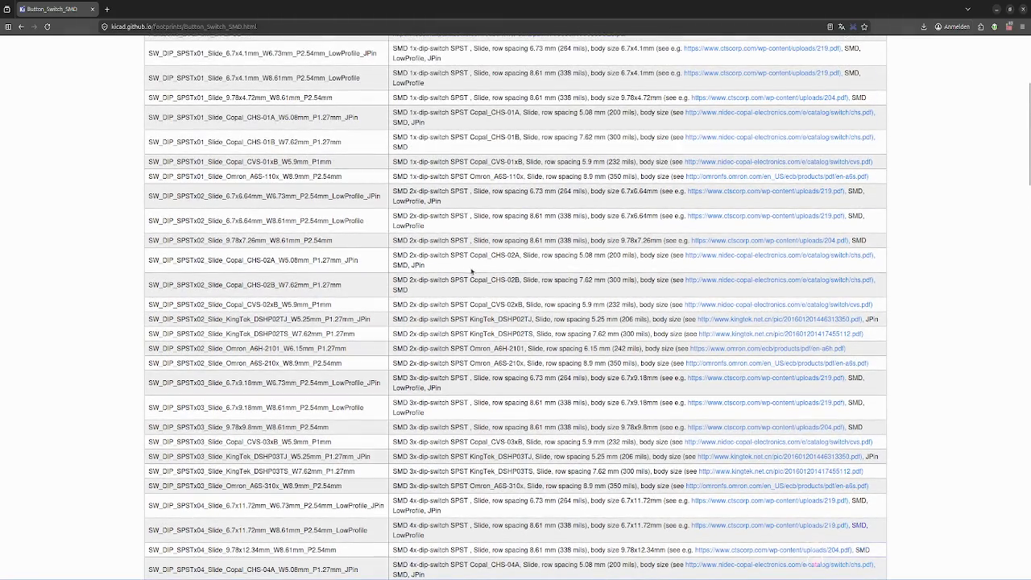
pyautogui.click(732, 304)
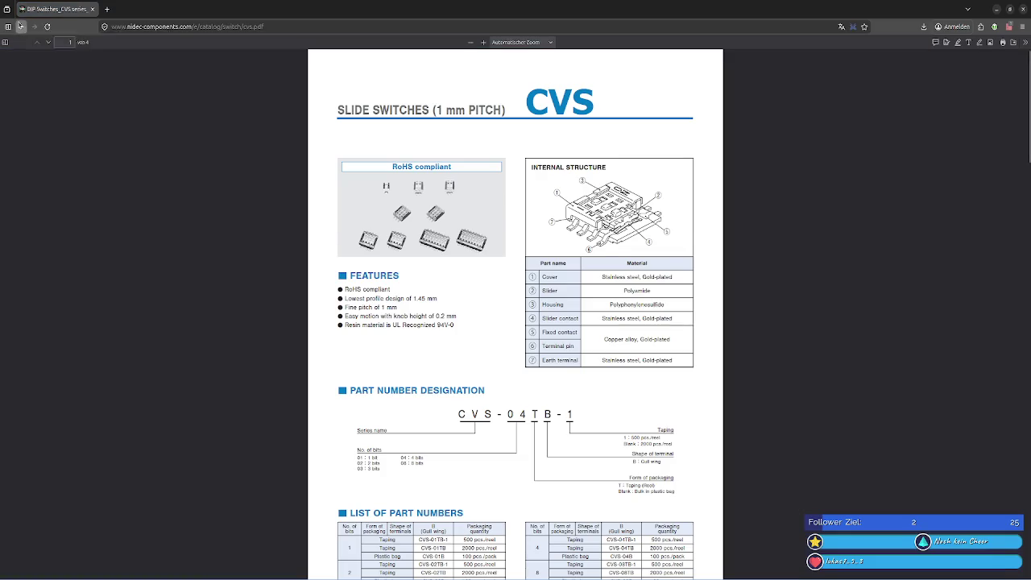
pyautogui.click(20, 26)
# - Check the Panasonic EVQPUD (404) and Nidec SH-7000 datasheet links, then close those tabs
pyautogui.click(476, 269)
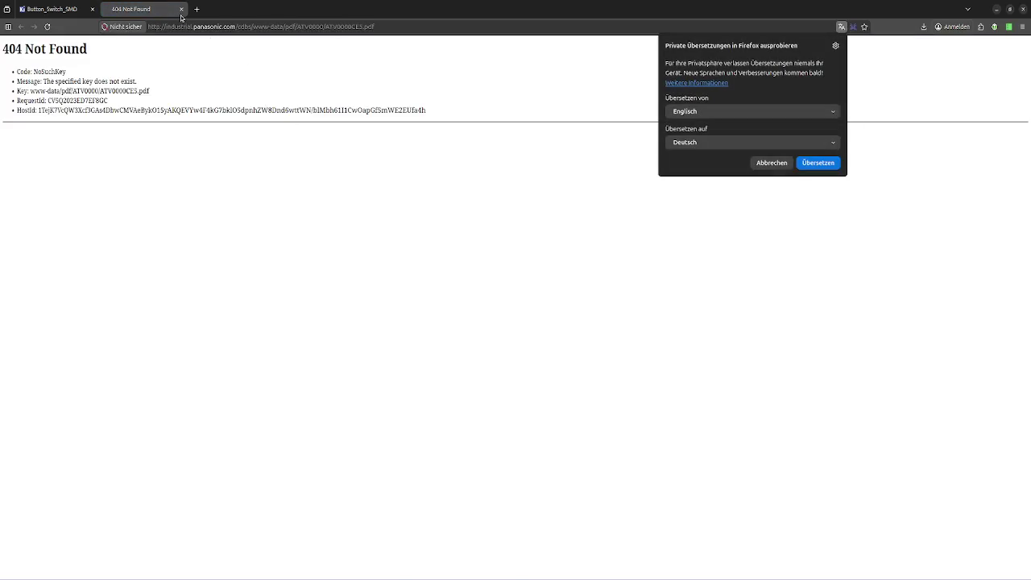
pyautogui.hotkey('ctrl', 'Tab')
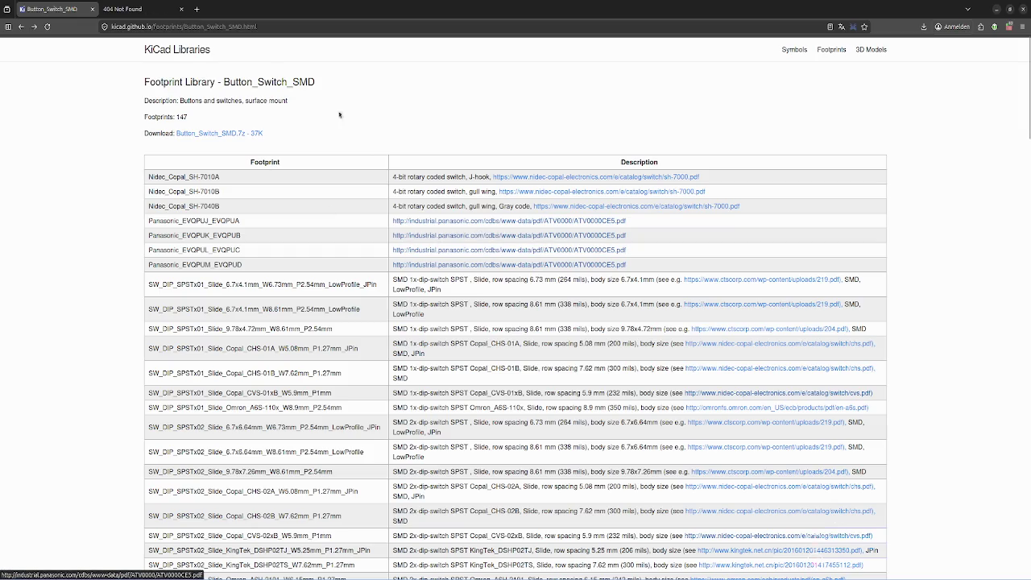
pyautogui.click(129, 8)
pyautogui.click(181, 9)
pyautogui.middleClick(534, 177)
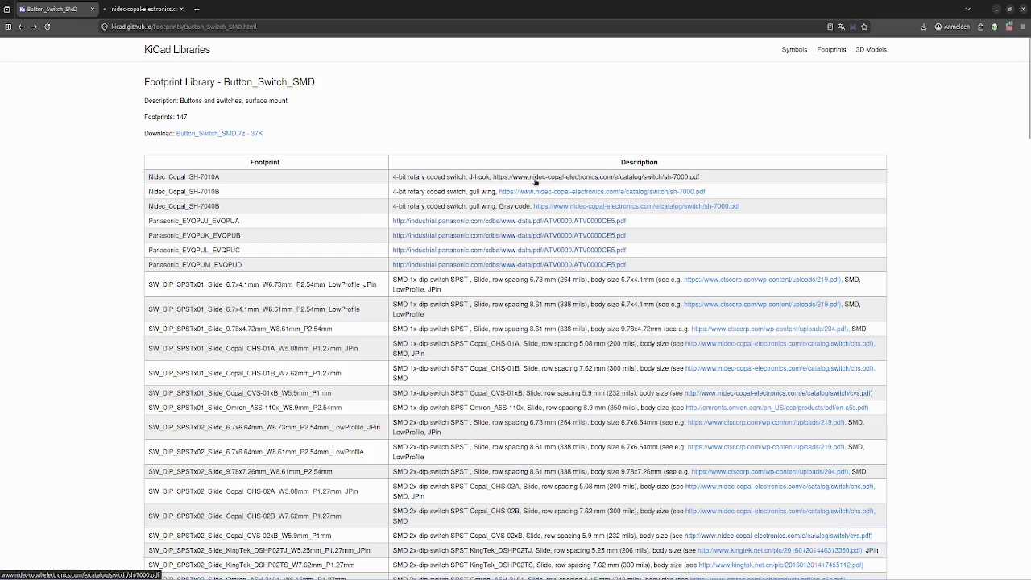
pyautogui.click(137, 9)
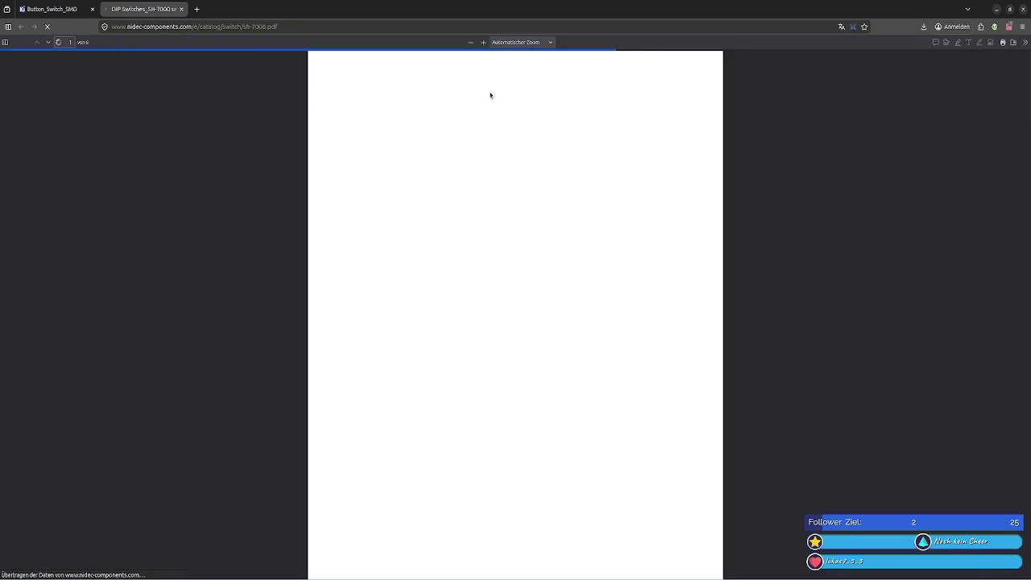
pyautogui.click(193, 9)
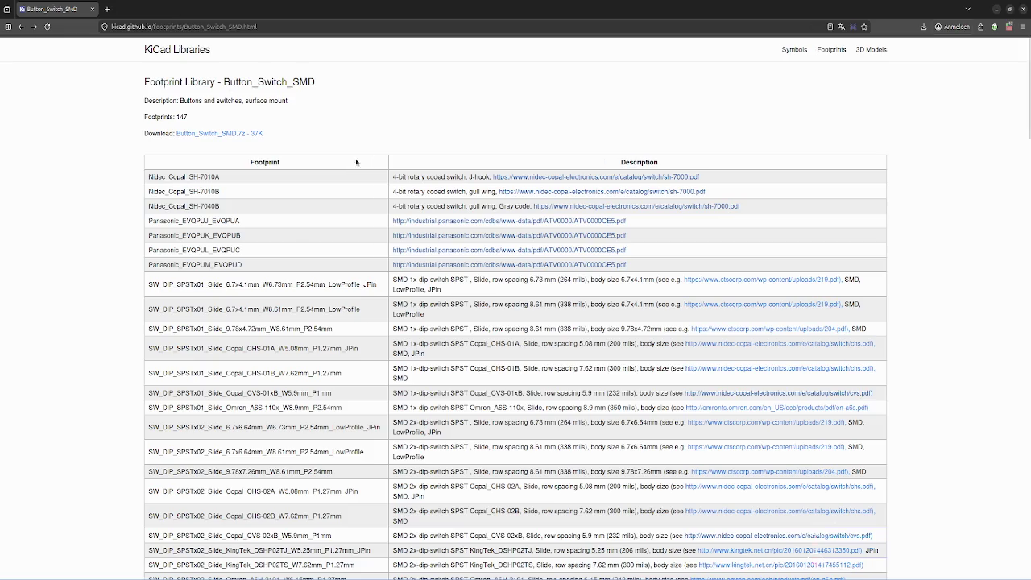
pyautogui.scroll(-5, 533, 338)
pyautogui.scroll(-5, 533, 334)
pyautogui.scroll(-5, 534, 328)
pyautogui.scroll(-5, 535, 323)
pyautogui.scroll(-3, 535, 320)
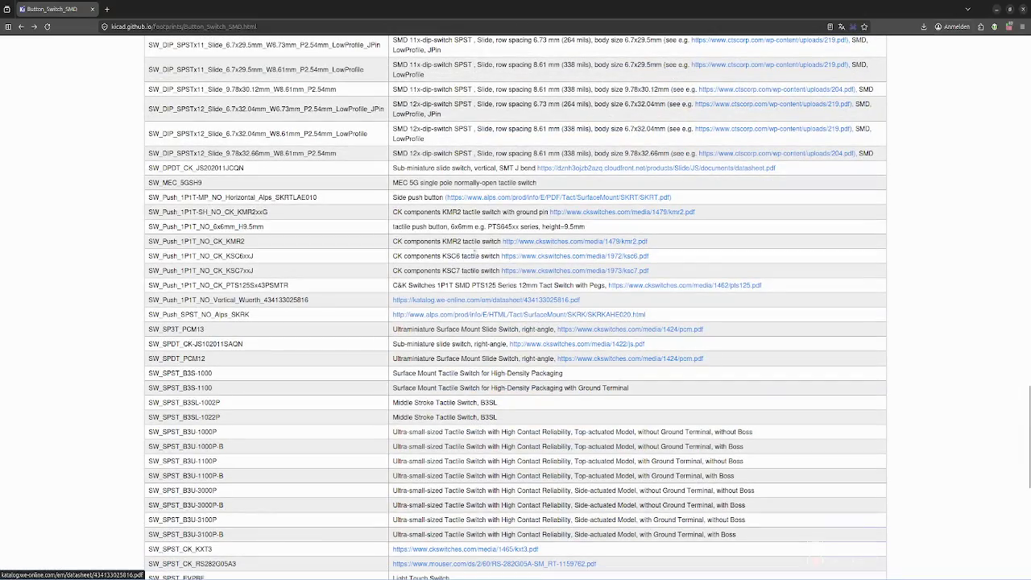
pyautogui.scroll(-3, 468, 246)
pyautogui.scroll(-3, 464, 241)
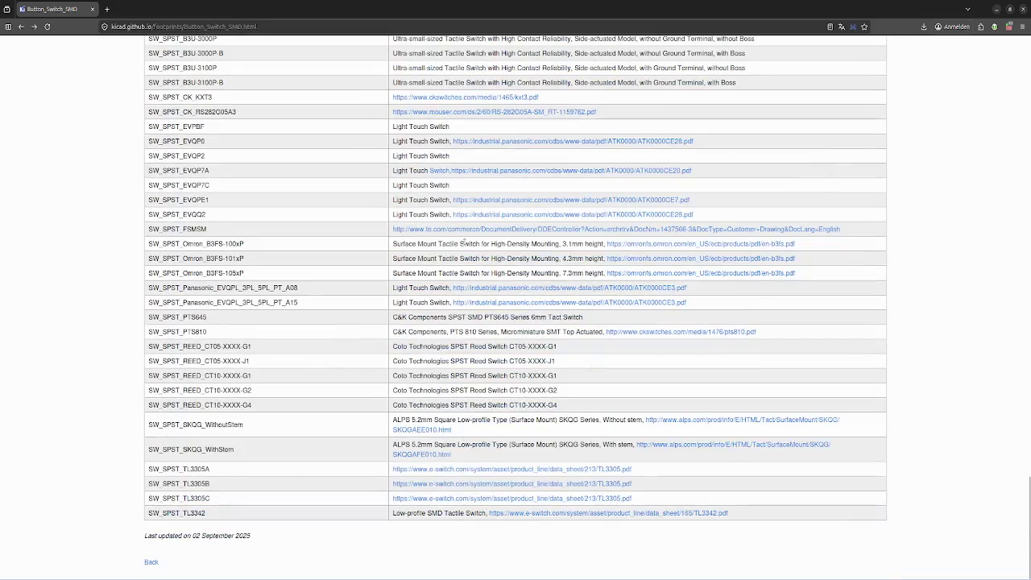
pyautogui.scroll(5, 467, 245)
pyautogui.scroll(5, 524, 266)
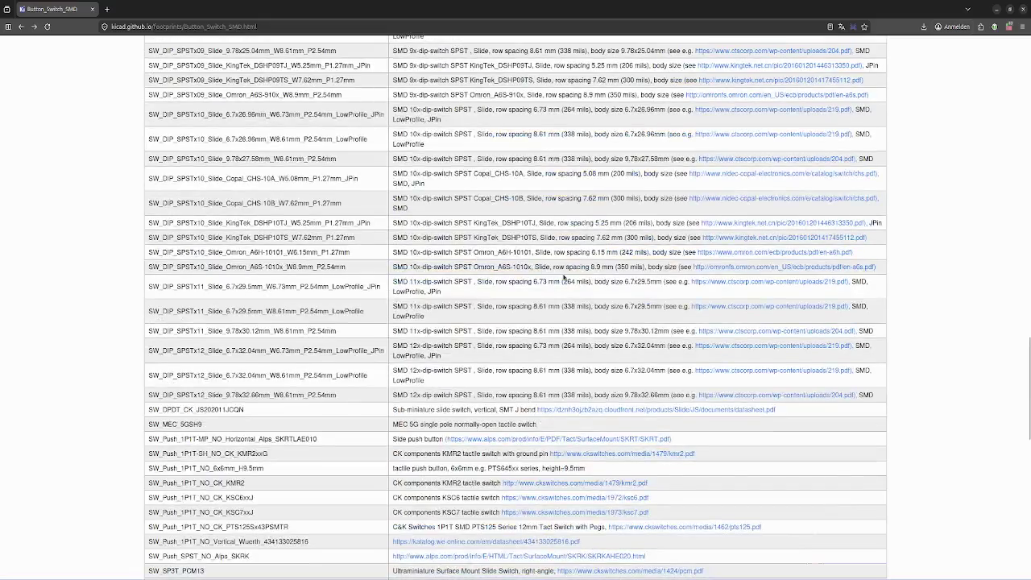
pyautogui.scroll(5, 556, 274)
pyautogui.scroll(5, 564, 278)
pyautogui.scroll(2, 564, 277)
pyautogui.scroll(2, 564, 277)
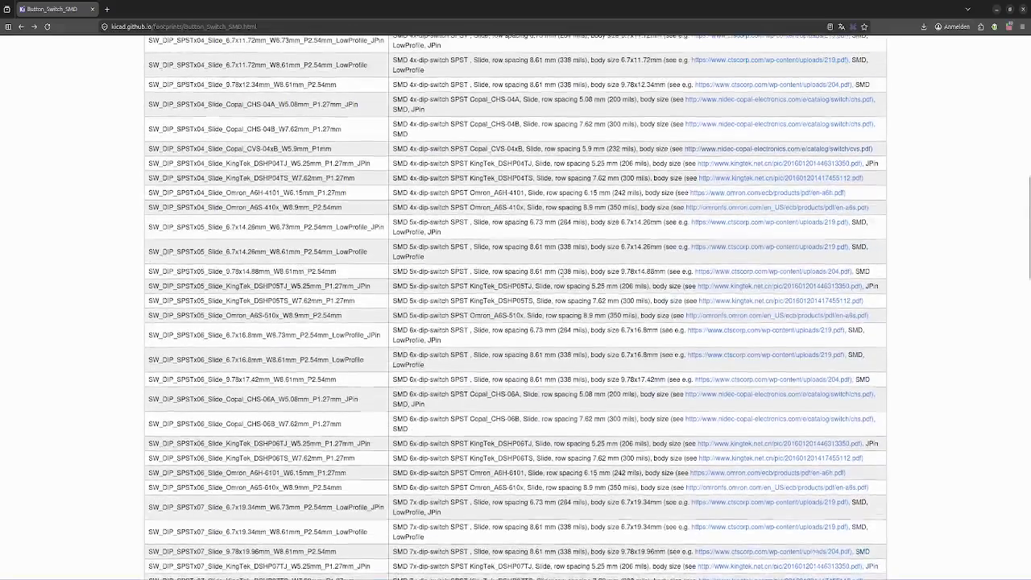
pyautogui.scroll(1, 564, 277)
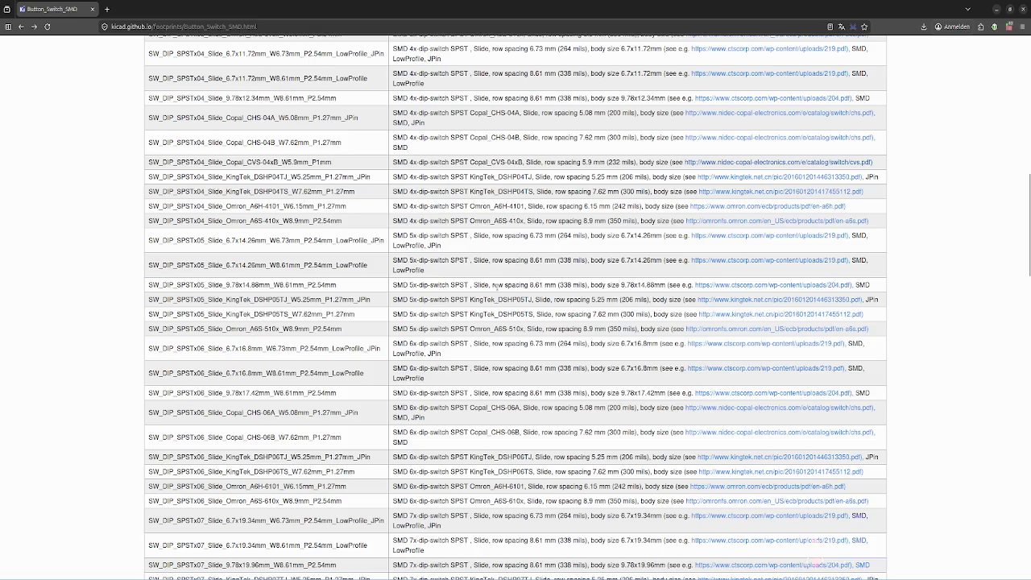
pyautogui.click(713, 260)
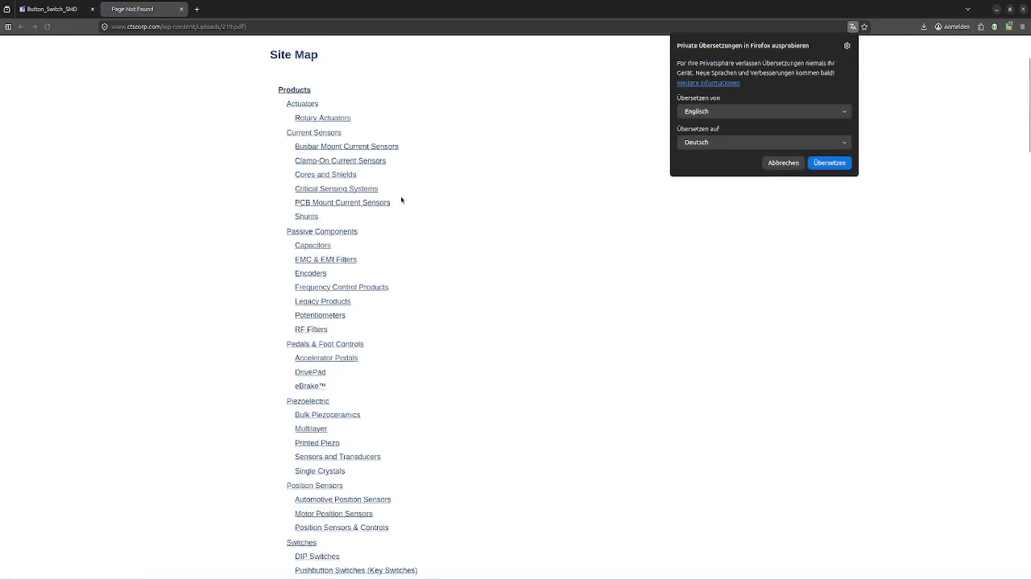
pyautogui.press('Escape')
pyautogui.hotkey('ctrl', 'w')
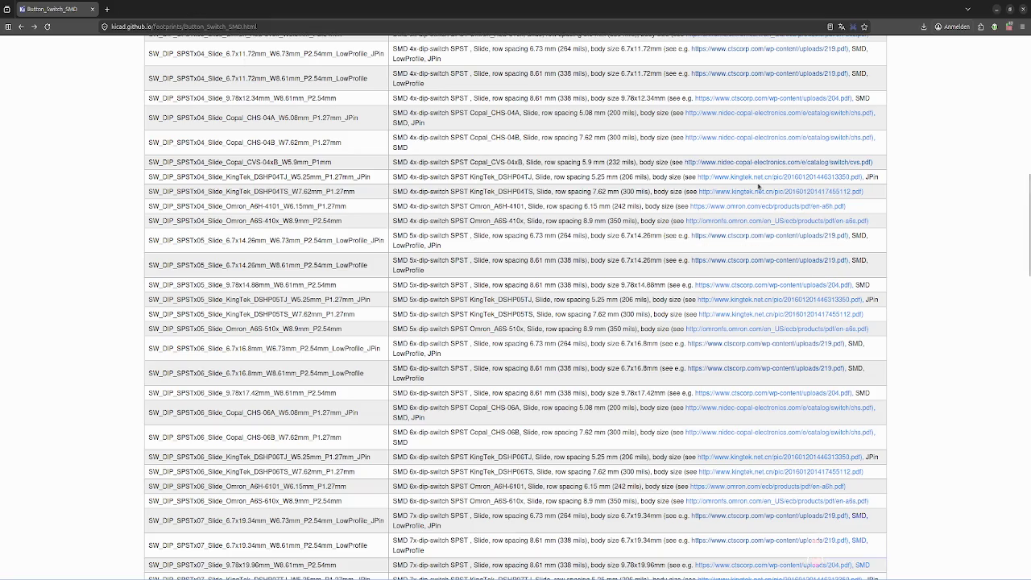
pyautogui.middleClick(758, 188)
pyautogui.click(129, 5)
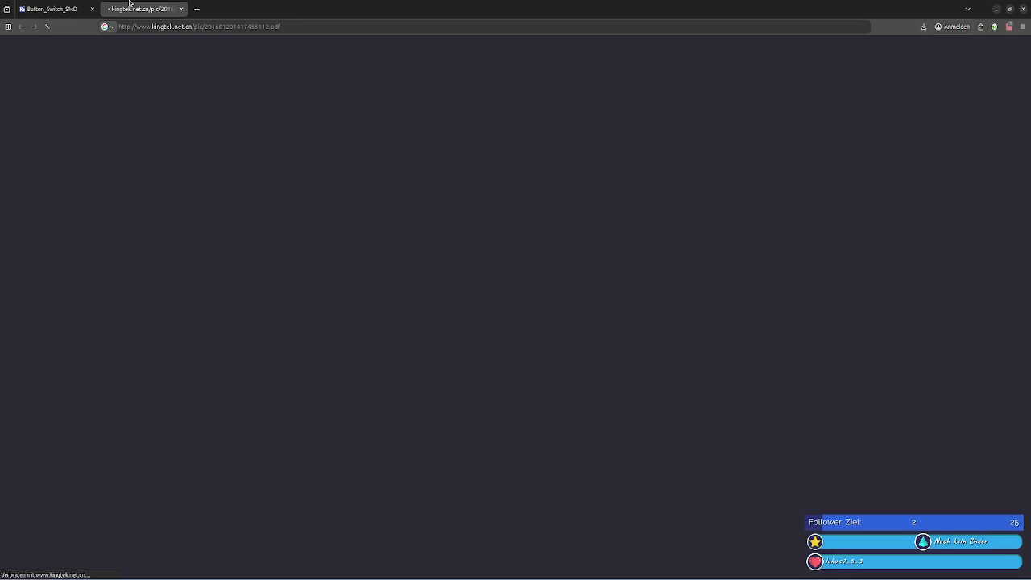
pyautogui.click(181, 9)
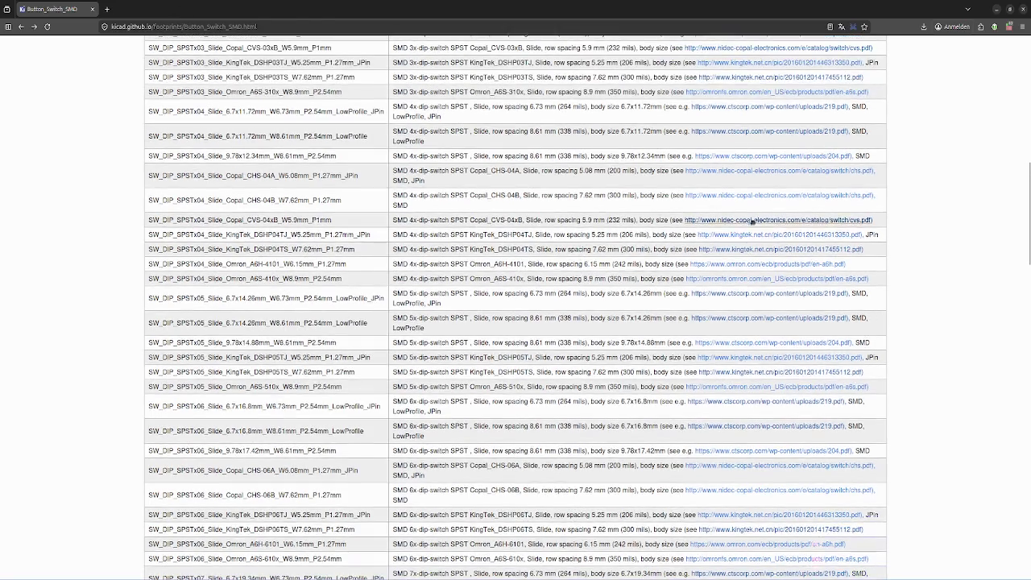
pyautogui.middleClick(749, 196)
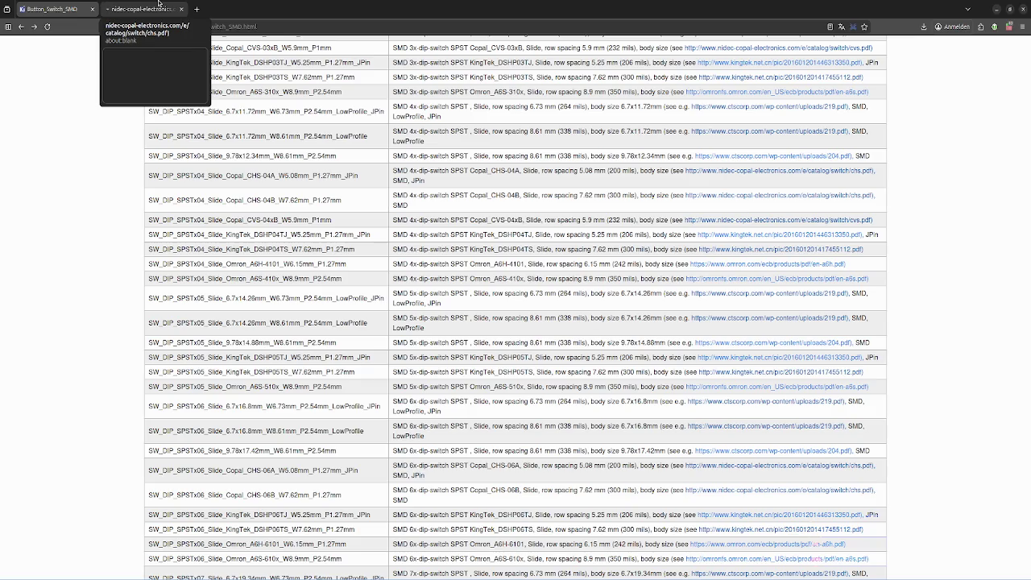
pyautogui.click(159, 2)
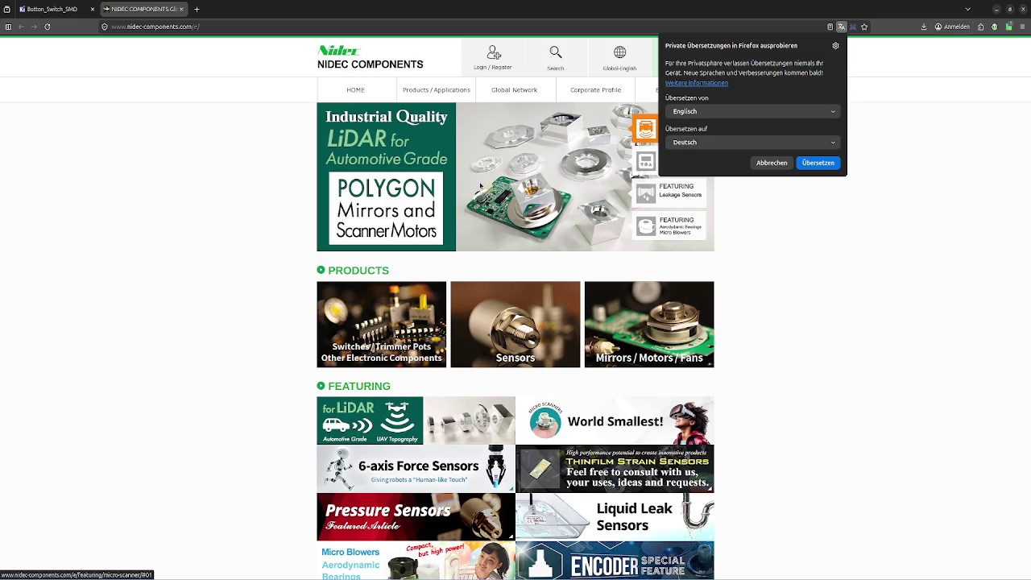
pyautogui.scroll(-3, 225, 221)
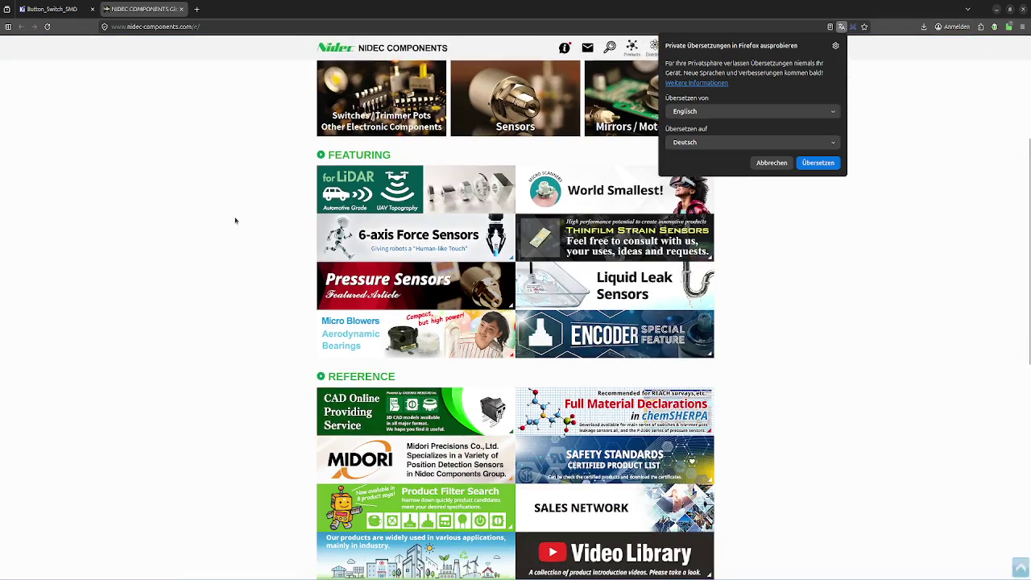
pyautogui.click(181, 10)
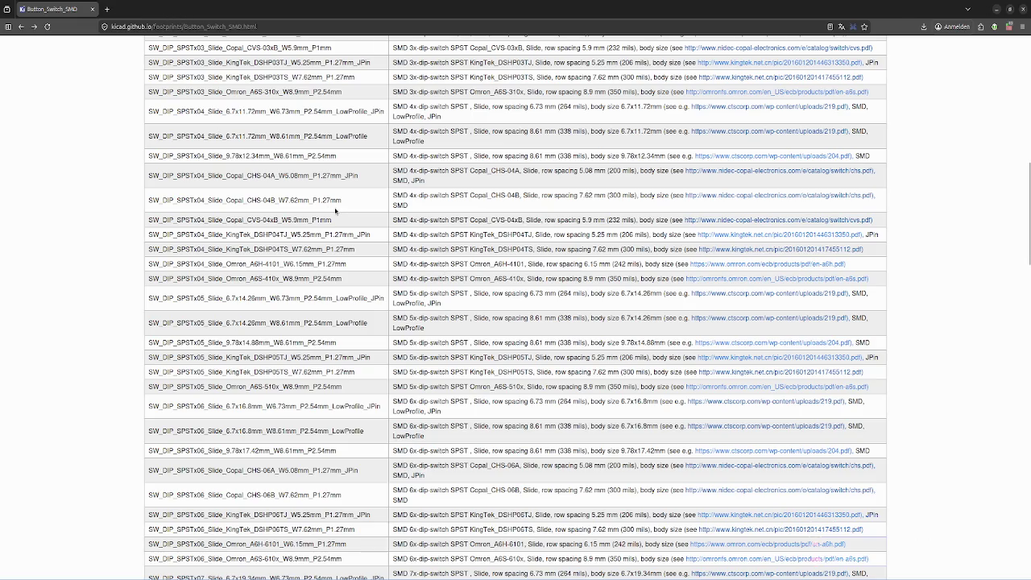
pyautogui.scroll(-4, 443, 216)
pyautogui.scroll(-4, 443, 216)
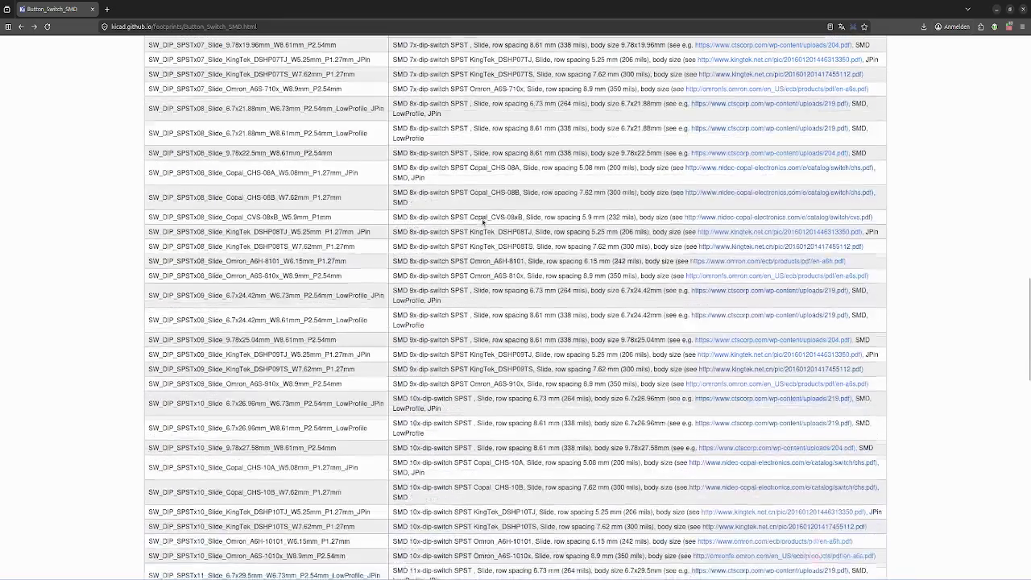
pyautogui.scroll(-4, 443, 216)
pyautogui.scroll(-2, 371, 441)
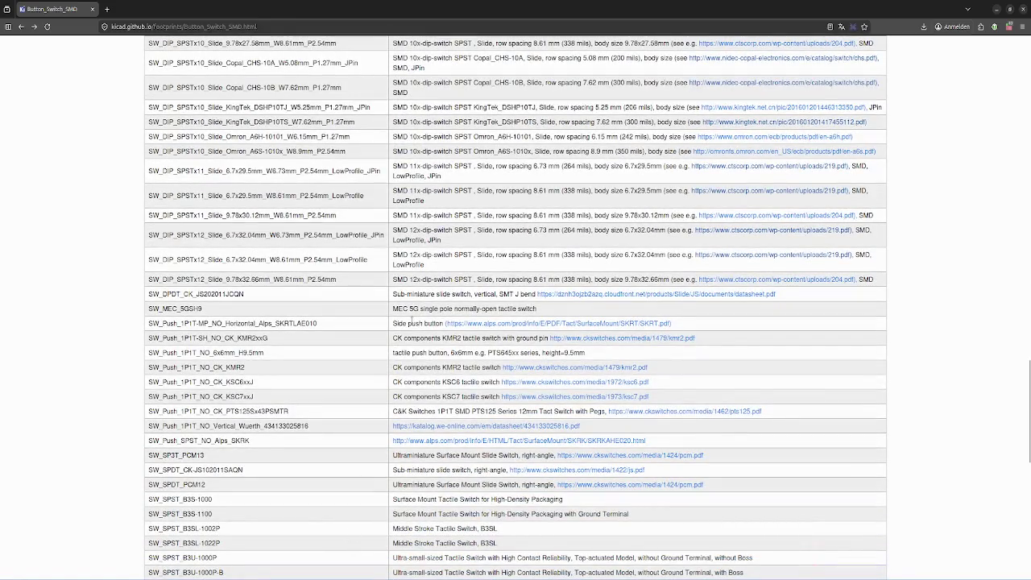
pyautogui.scroll(4, 409, 321)
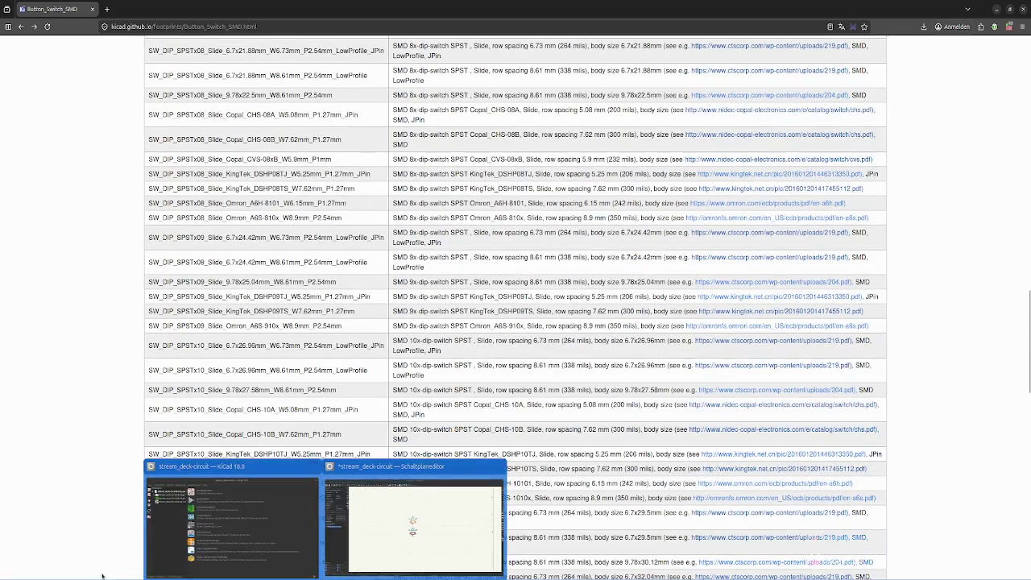
pyautogui.click(191, 519)
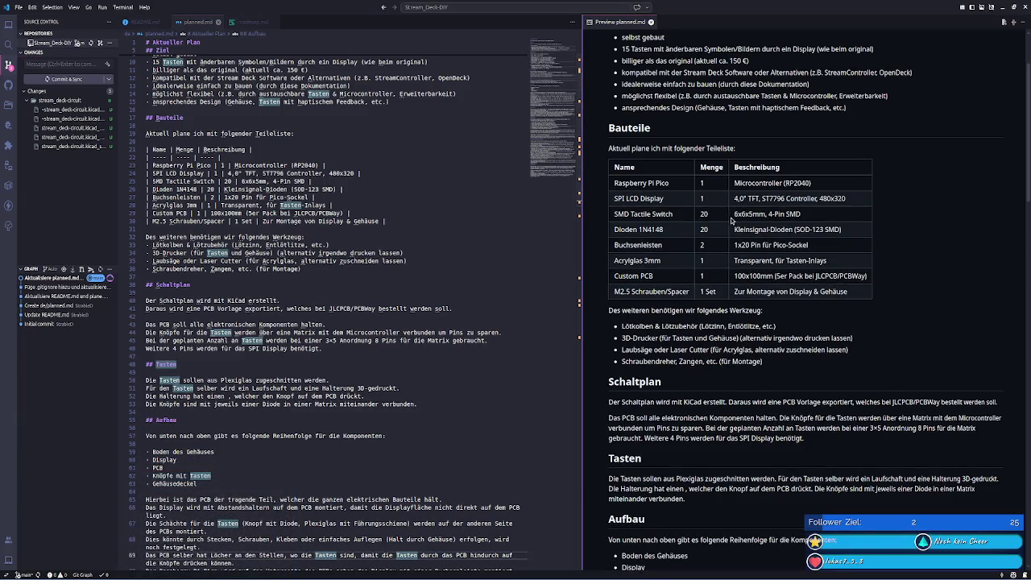
pyautogui.moveTo(735, 216); pyautogui.dragTo(807, 220)
pyautogui.doubleClick(780, 214)
pyautogui.click(785, 212)
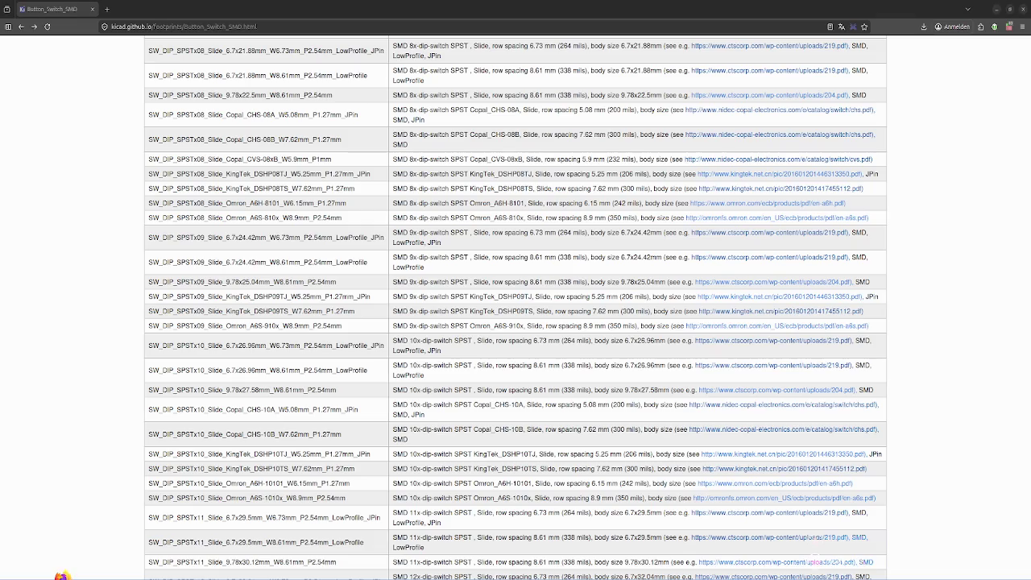
# - Search the web for 'smd tactile switch' in a new tab
pyautogui.hotkey('ctrl', 't')
pyautogui.write('smd')
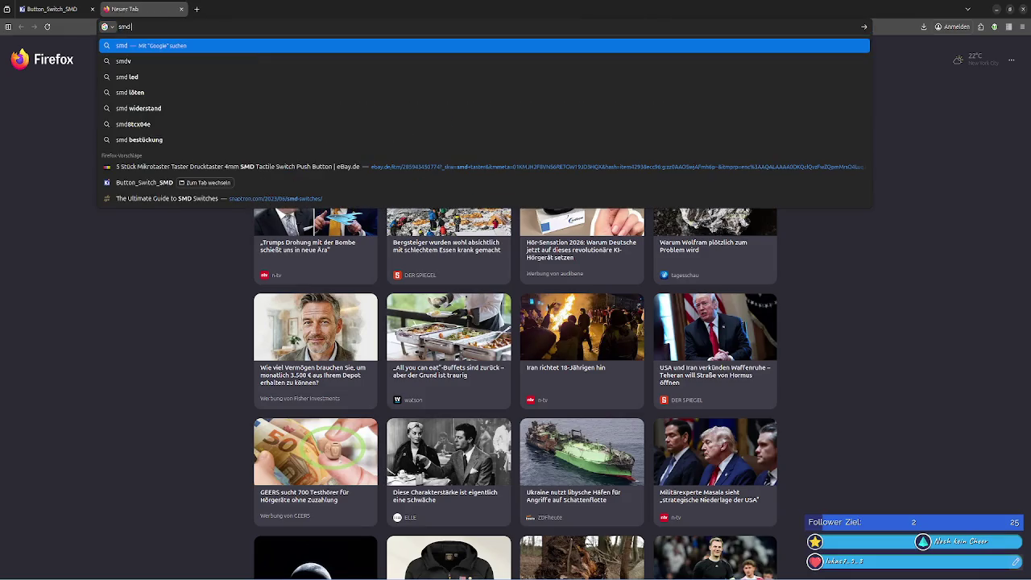
pyautogui.write(' tactile switch')
pyautogui.press('Return')
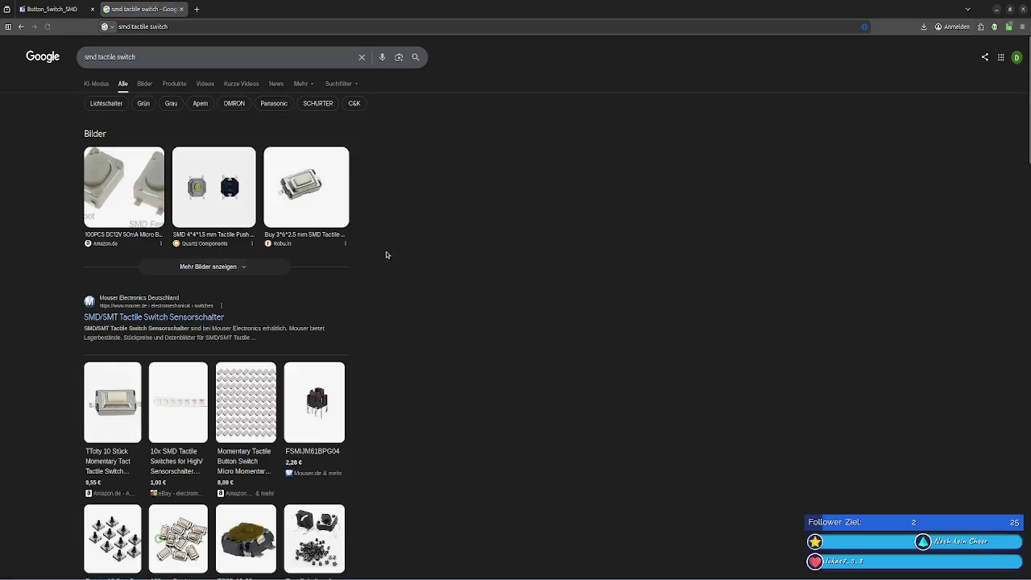
# - Refine the search to 'smd tactile switch 6x6x5mm' and open the Amazon ten-pack listing
pyautogui.click(171, 58)
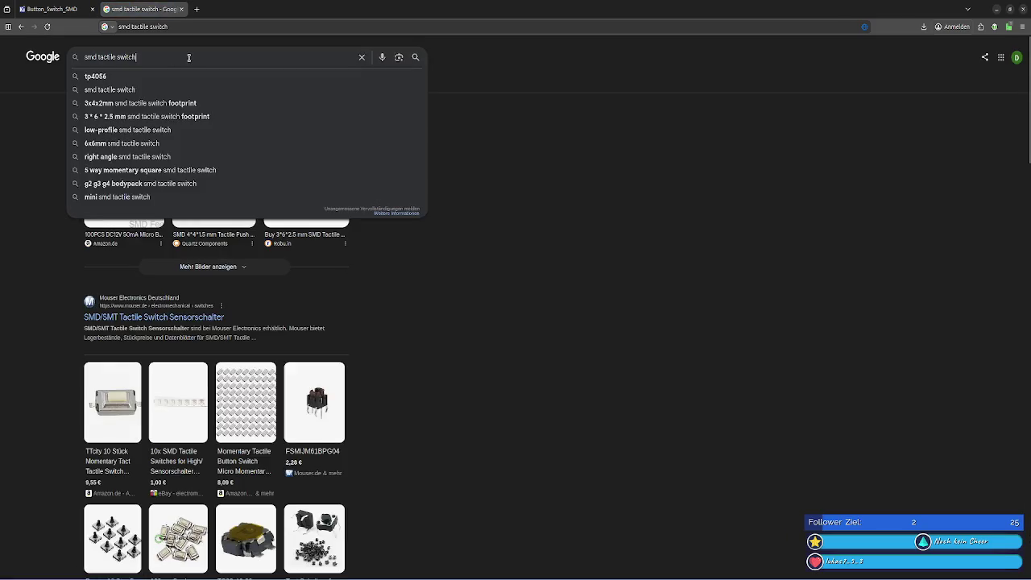
pyautogui.write(' 6x')
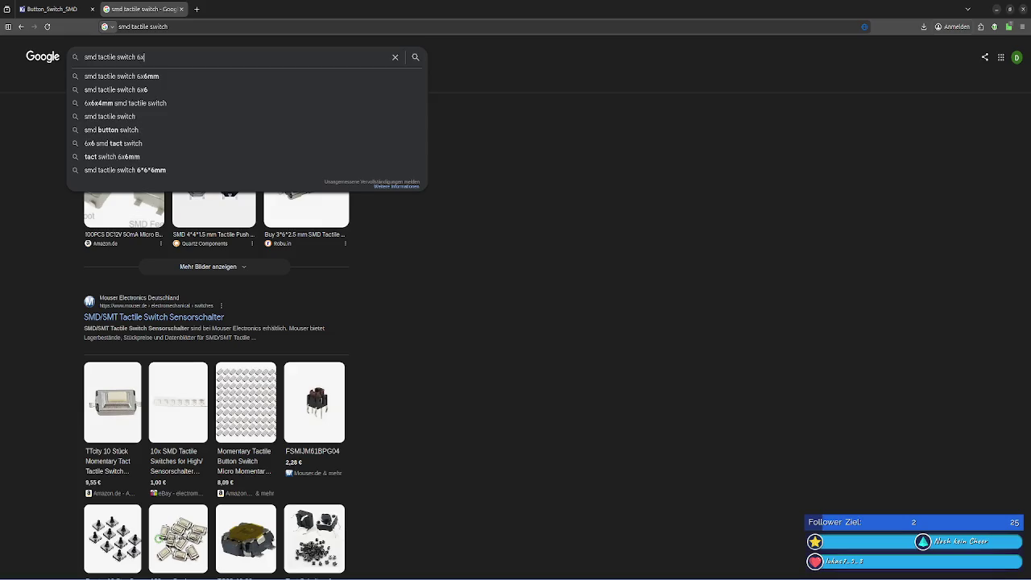
pyautogui.write('6x')
pyautogui.hotkey('alt', 'Tab')
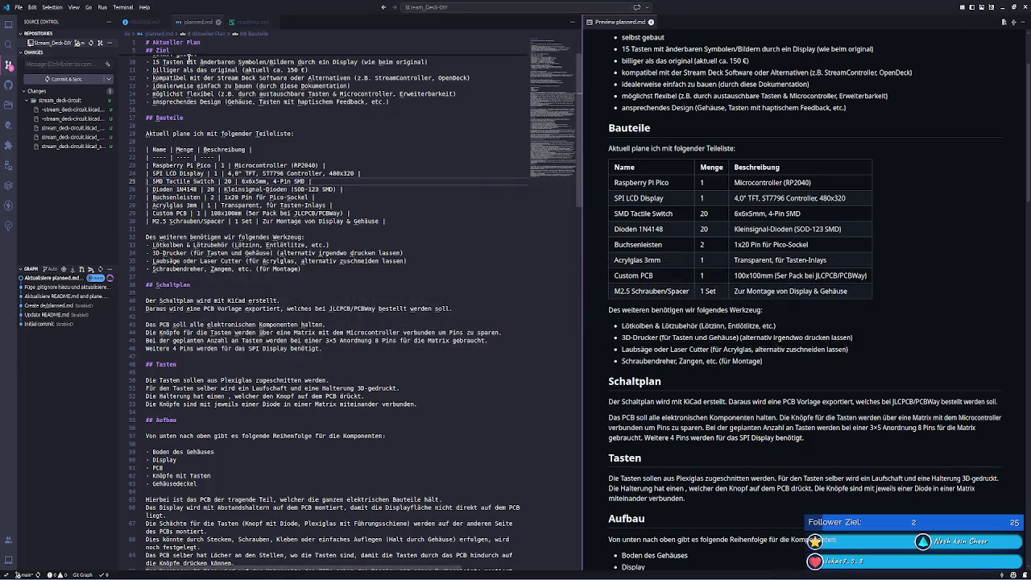
pyautogui.hotkey('alt', 'Tab')
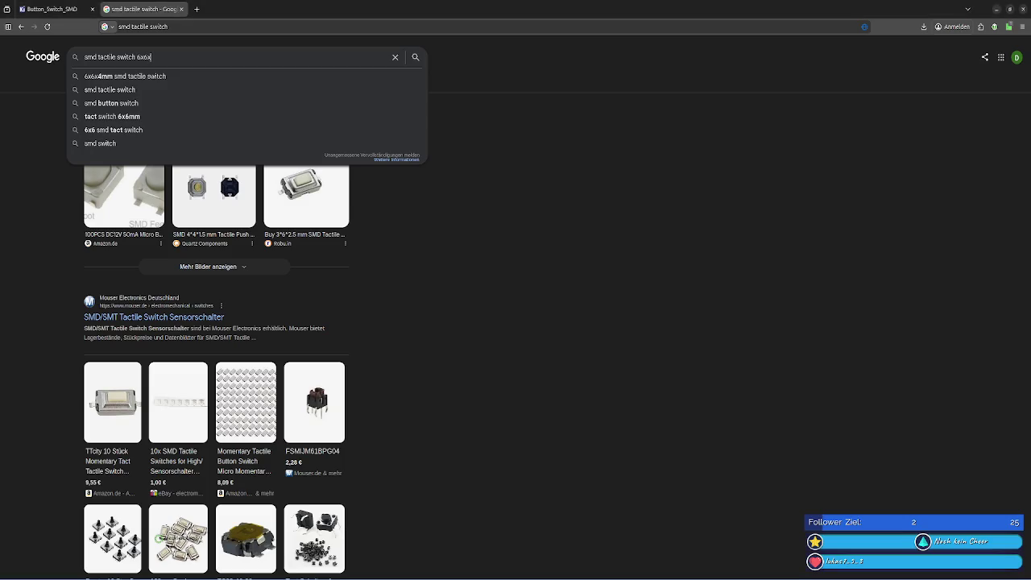
pyautogui.write('5mm')
pyautogui.press('Return')
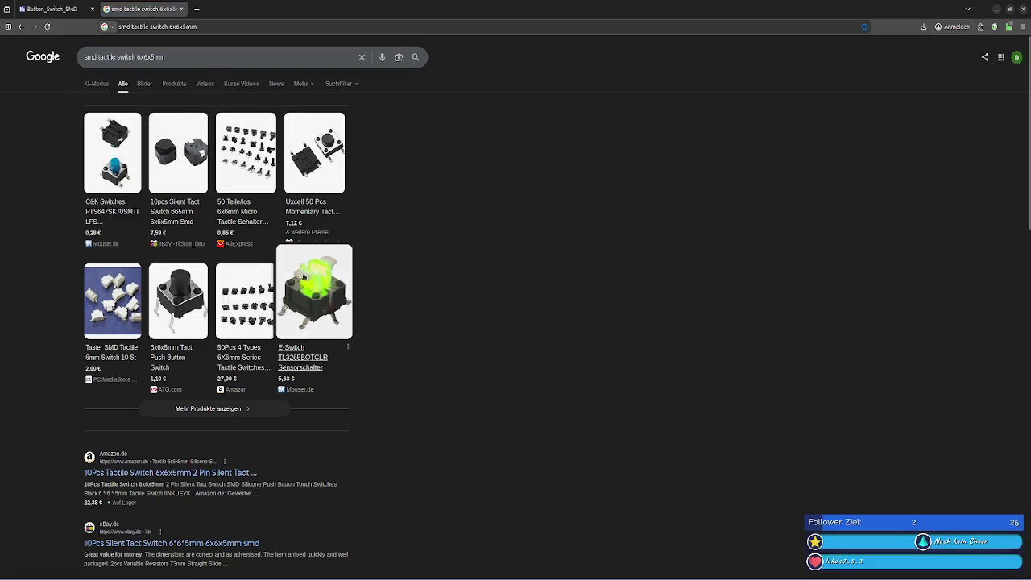
pyautogui.scroll(-1, 242, 451)
pyautogui.click(245, 417)
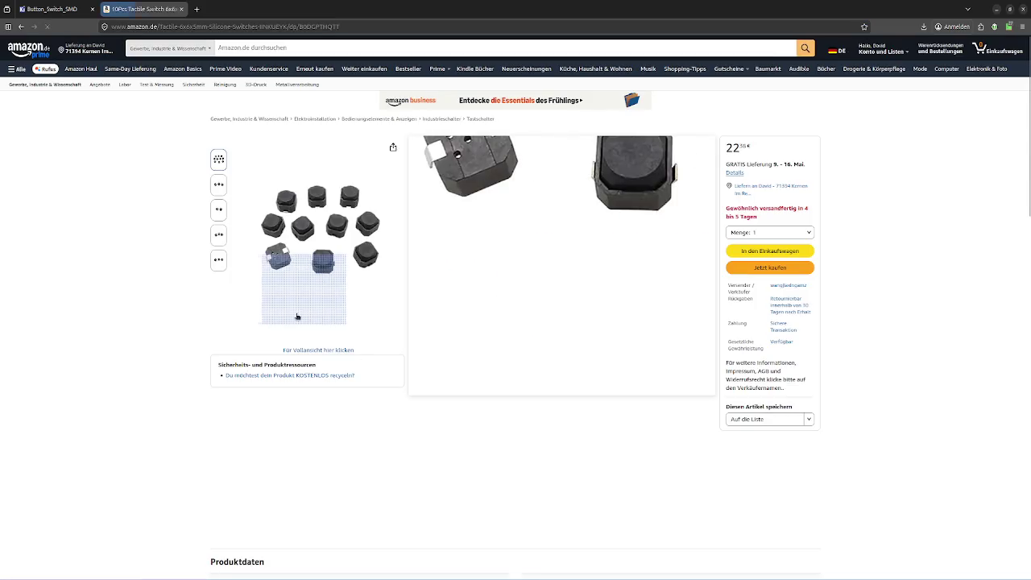
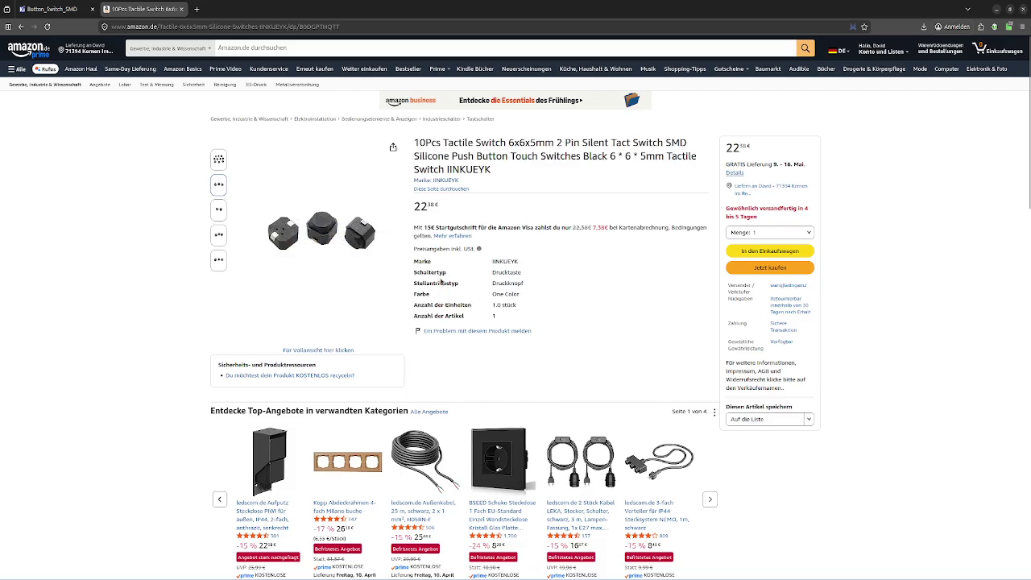
# - Return to the Google results and check the eBay listing for 6x6x5mm tact switches
pyautogui.scroll(-3, 509, 300)
pyautogui.scroll(3, 509, 299)
pyautogui.click(21, 27)
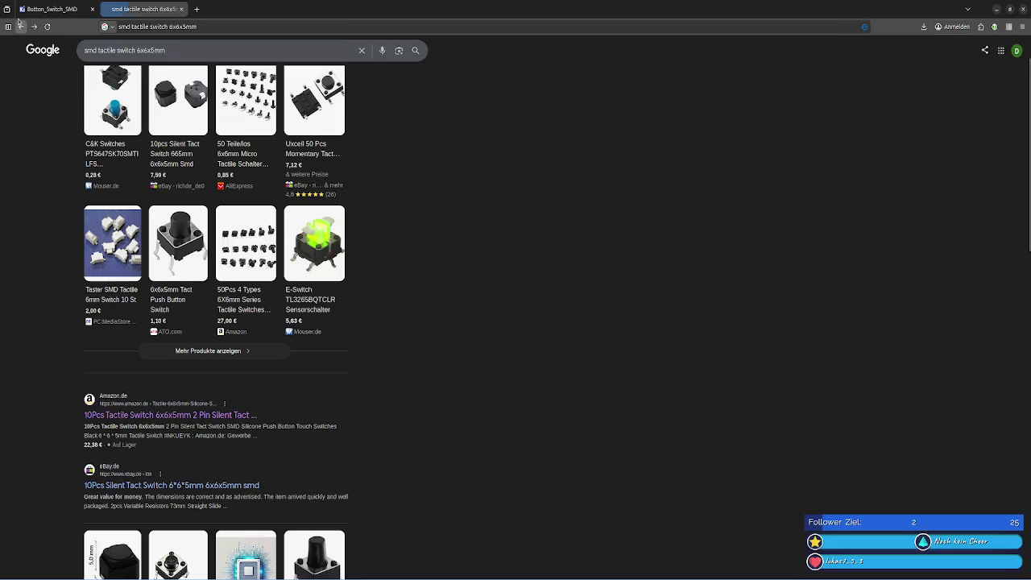
pyautogui.scroll(-3, 327, 354)
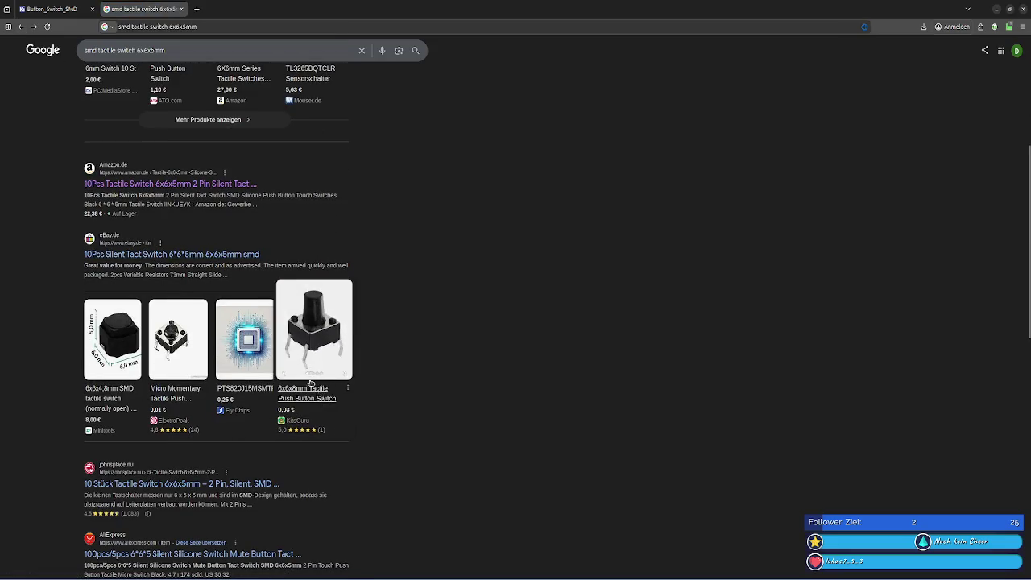
pyautogui.click(210, 254)
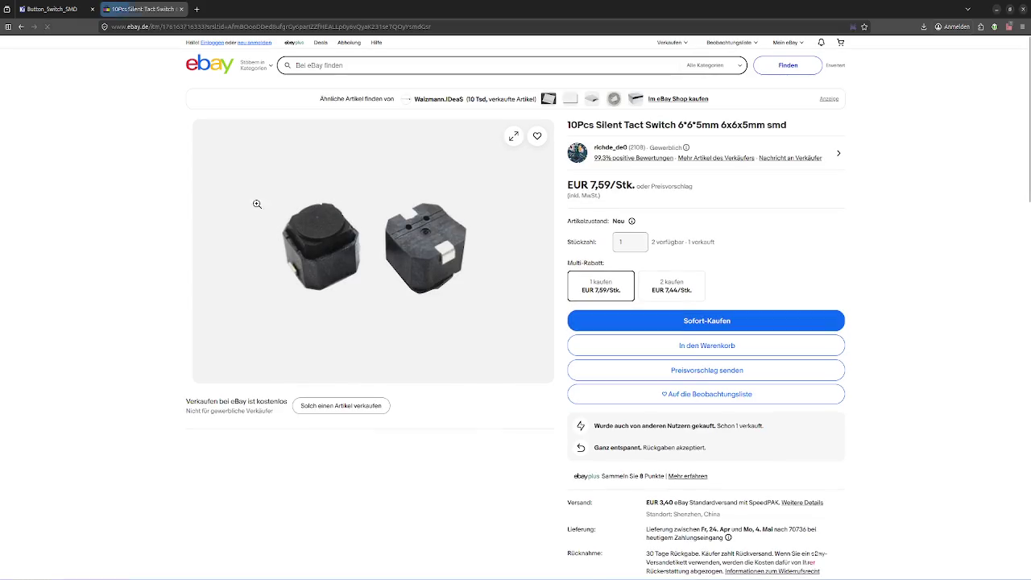
# - Go back and open the AliExpress result for silent 6x6x5mm SMD tact switches
pyautogui.click(20, 26)
pyautogui.scroll(-1, 245, 274)
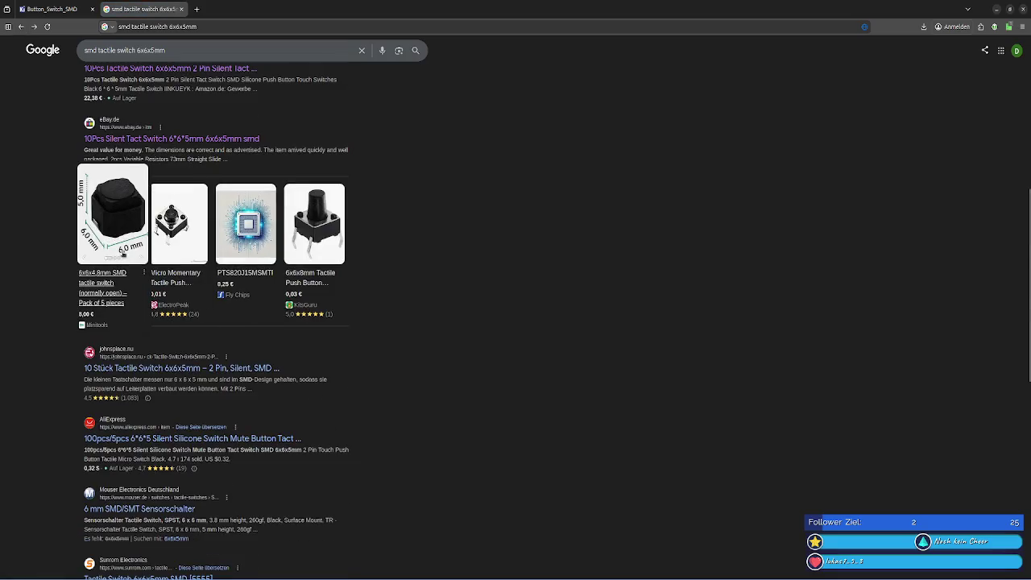
pyautogui.scroll(-2, 127, 347)
pyautogui.click(193, 265)
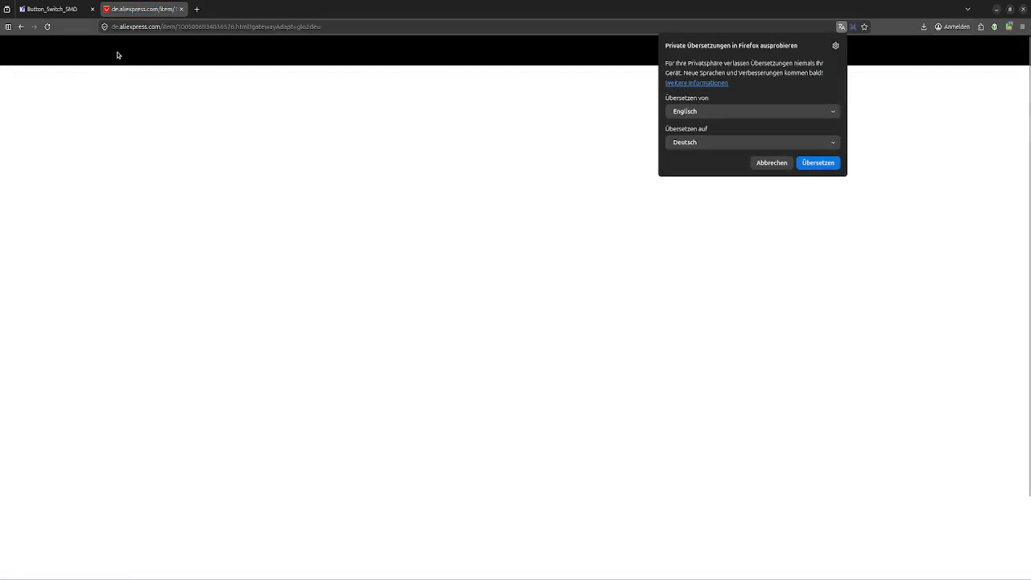
# - Dismiss translation and allow alicdn.com, alibaba-inc.com, aidcgroup.net and aliexpress-media.com in uMatrix, then reload
pyautogui.click(909, 129)
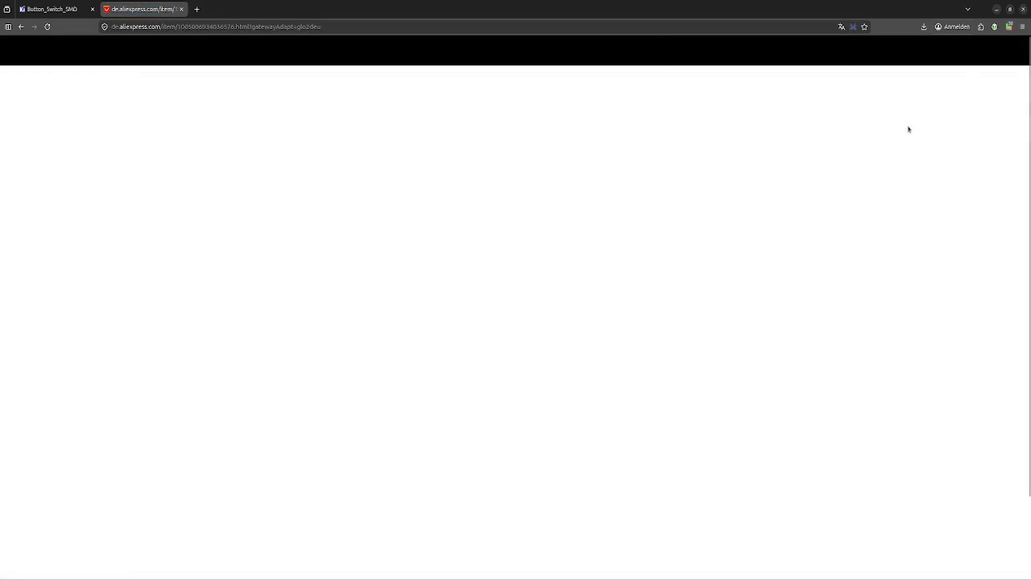
pyautogui.click(1009, 26)
pyautogui.click(861, 123)
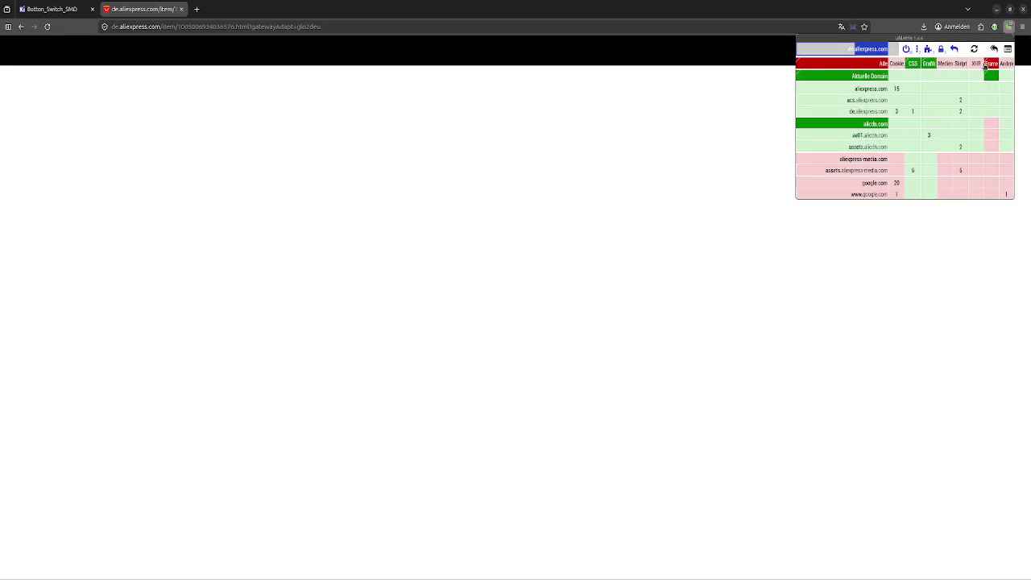
pyautogui.click(974, 48)
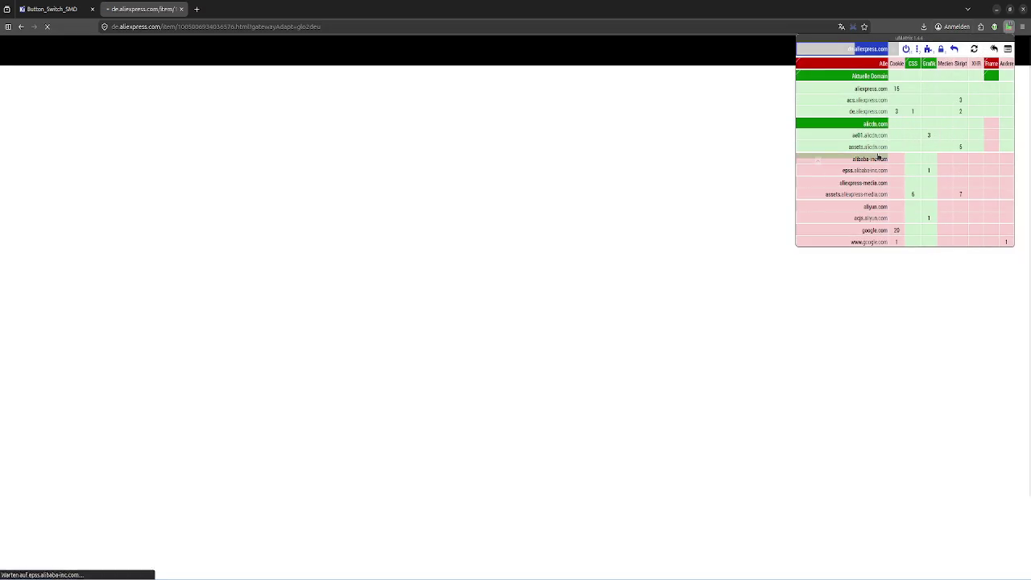
pyautogui.click(879, 158)
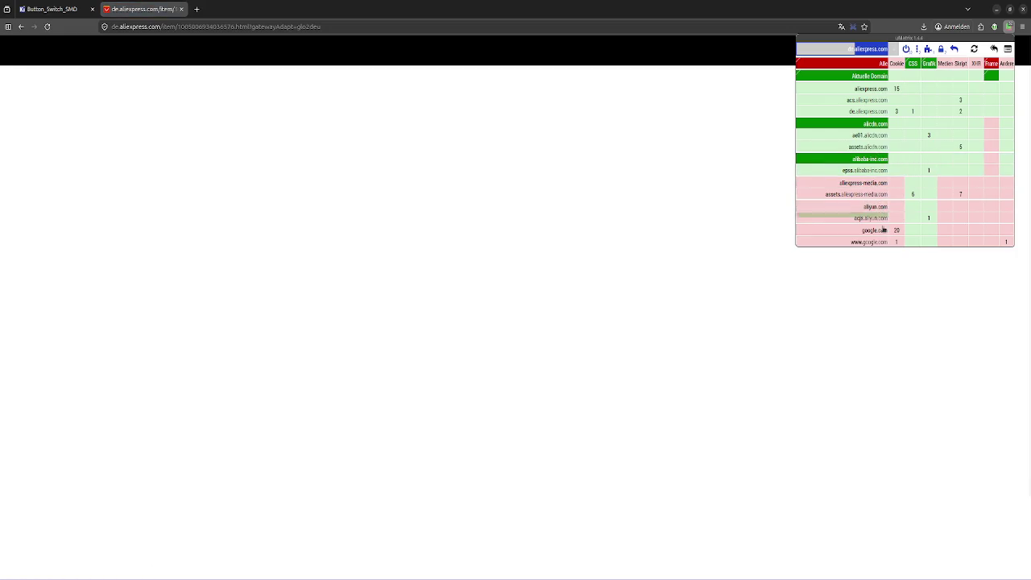
pyautogui.click(873, 194)
pyautogui.click(874, 195)
pyautogui.click(876, 196)
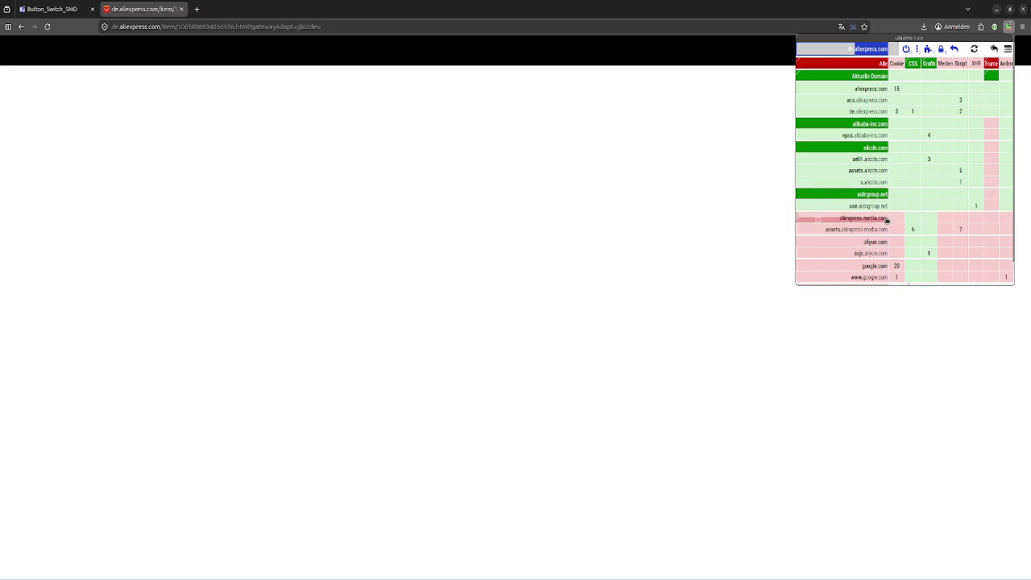
pyautogui.click(886, 218)
pyautogui.click(974, 49)
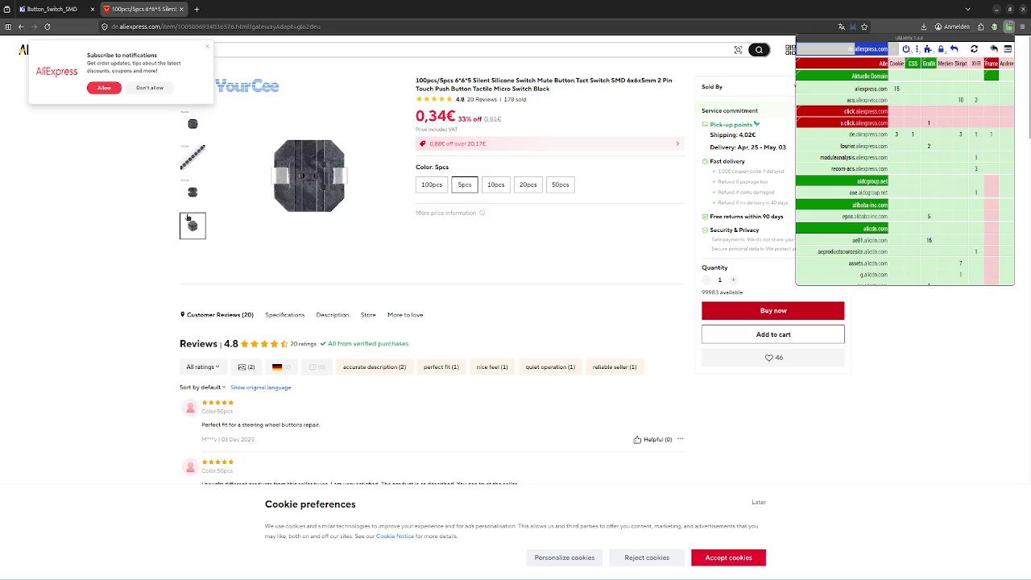
# - Close the popups, check the 100pcs pack price of 3,59€, and return to Google
pyautogui.click(207, 46)
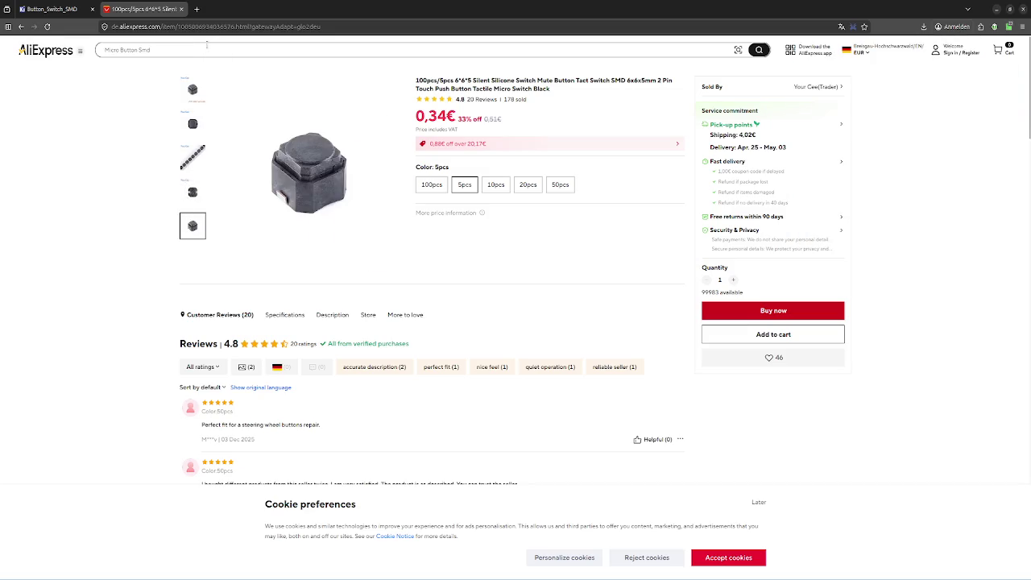
pyautogui.doubleClick(439, 80)
pyautogui.click(431, 184)
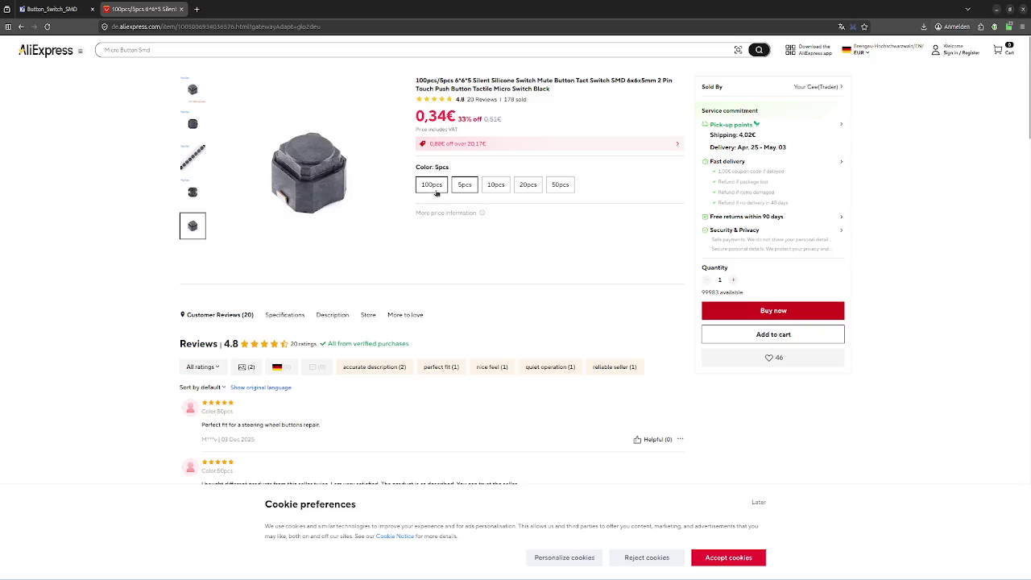
pyautogui.click(21, 27)
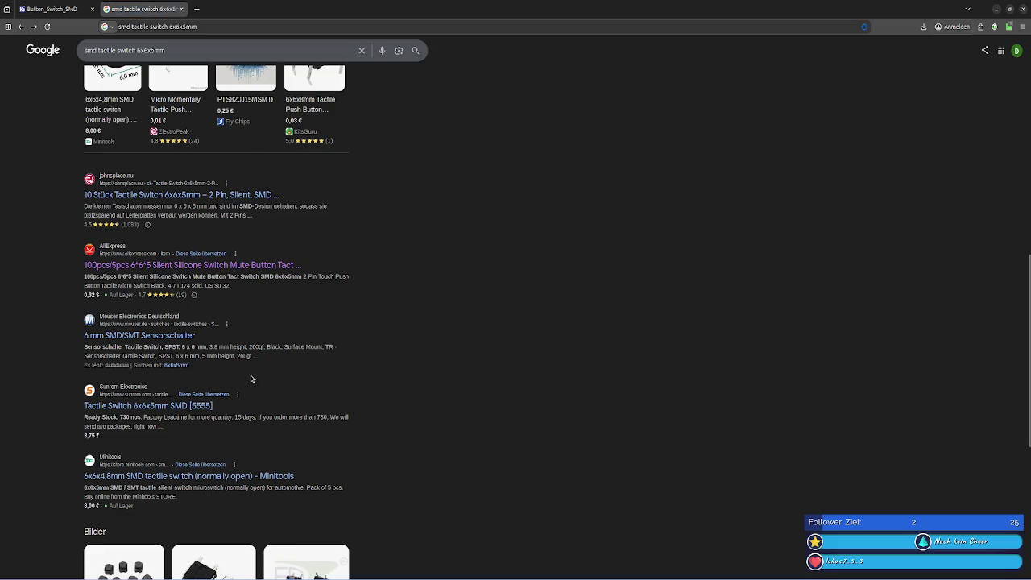
# - Browse Mouser's 6 mm SMD/SMT tactile switches from 0,37€, then start adding a symbol in KiCad
pyautogui.click(116, 335)
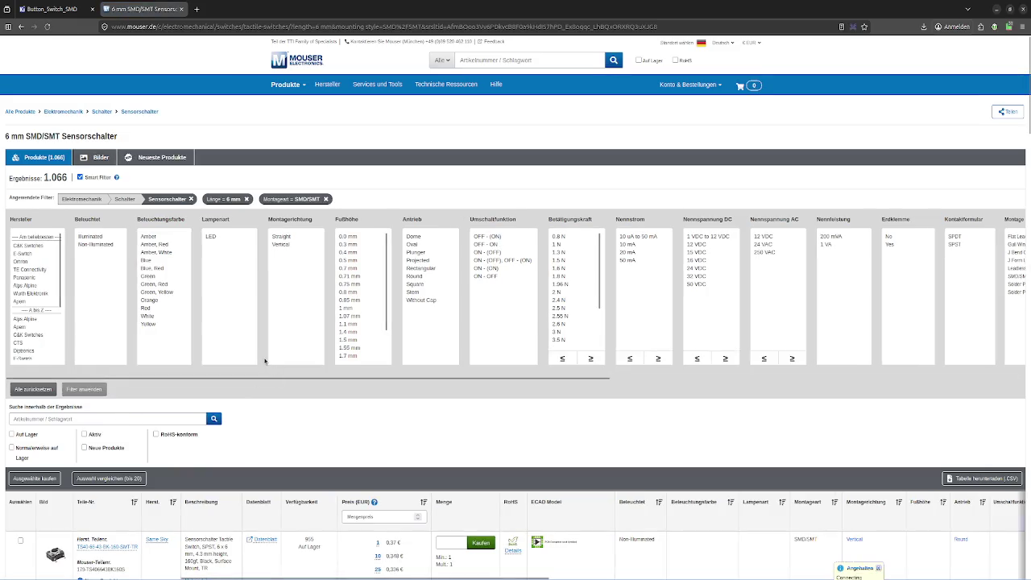
pyautogui.scroll(-4, 336, 425)
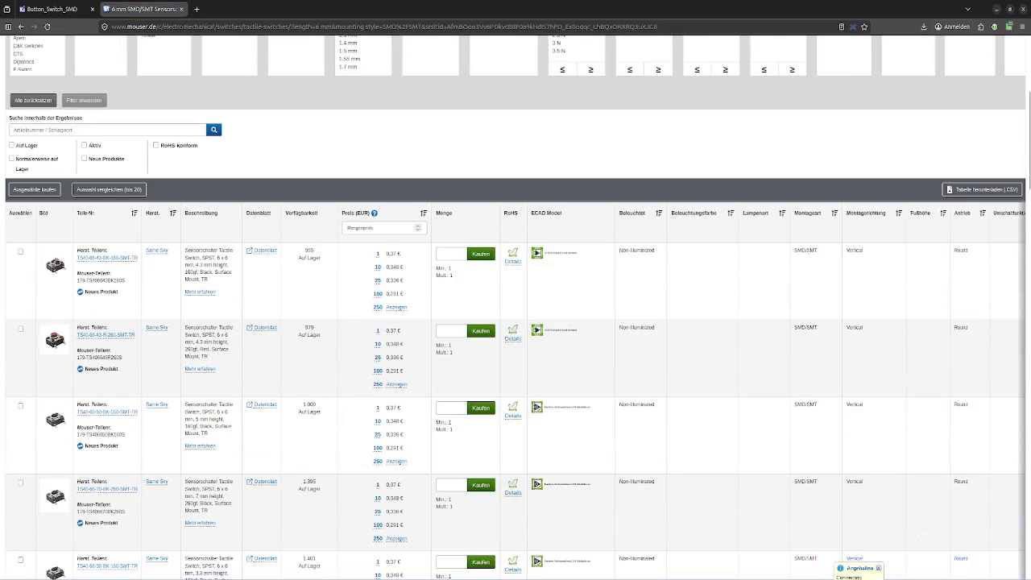
pyautogui.scroll(-5, 56, 261)
pyautogui.scroll(4, 315, 285)
pyautogui.doubleClick(209, 257)
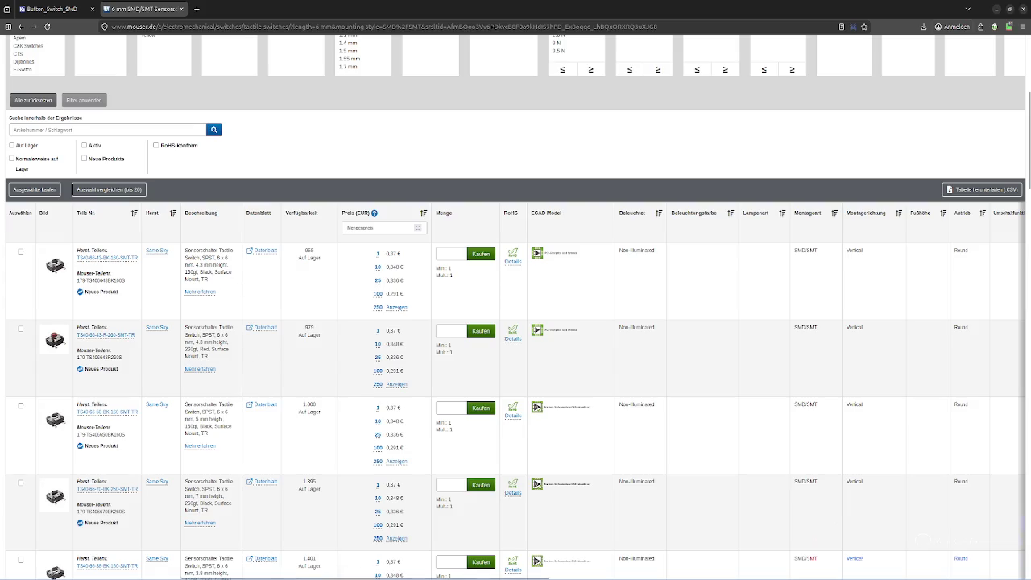
pyautogui.hotkey('alt', 'Tab')
pyautogui.press('a')
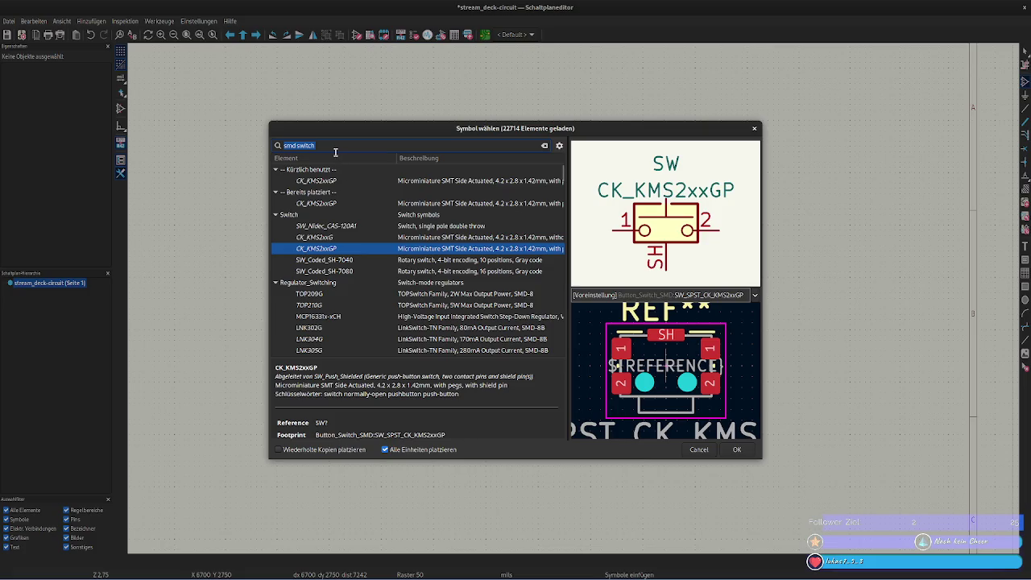
# - Search the symbol chooser for SPST, then return to the Mouser results
pyautogui.write('SPST')
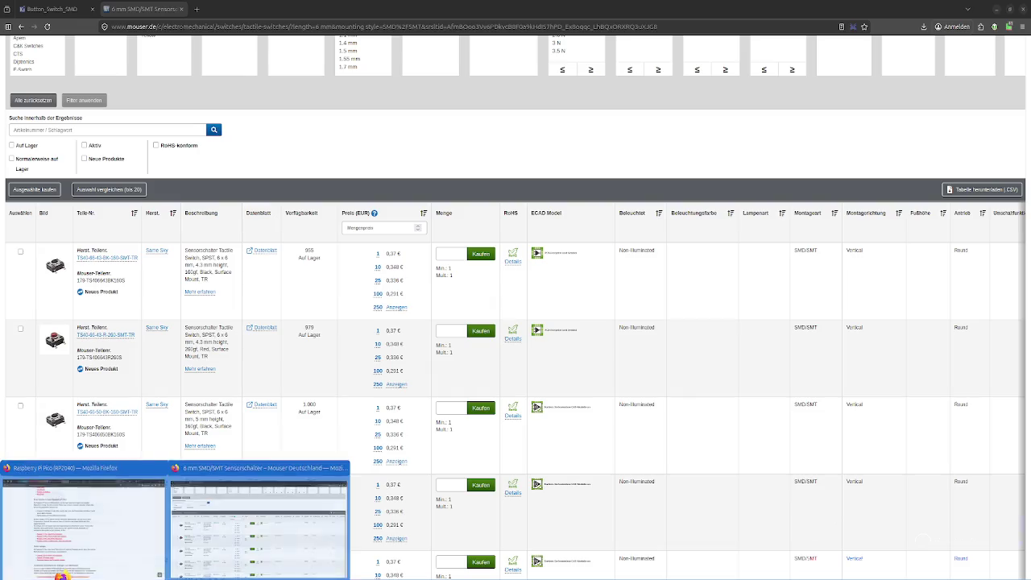
pyautogui.click(282, 515)
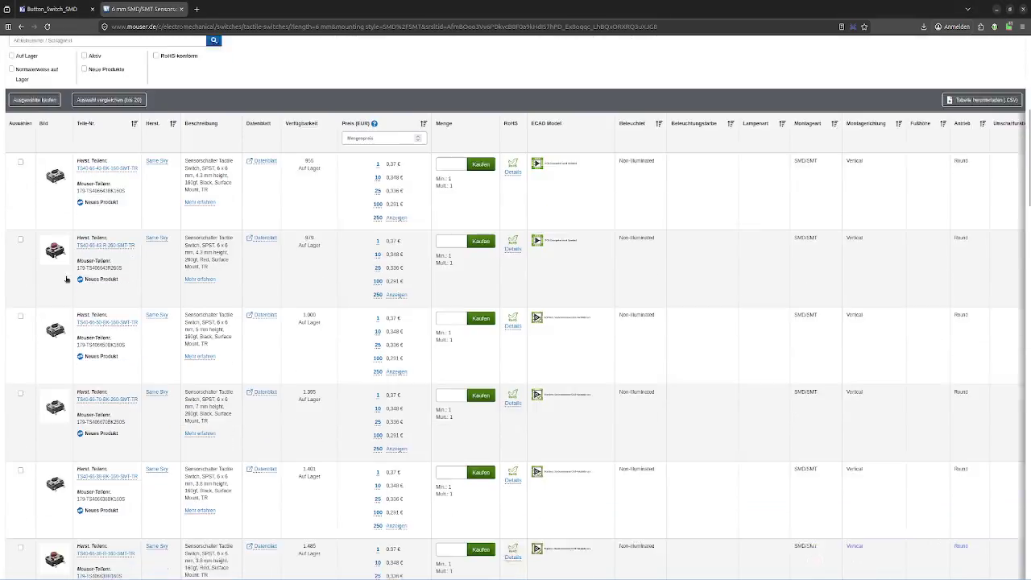
# - Filter Mouser's tactile switches to 6 mm Breite and 5 mm Höhe, leaving 59 parts
pyautogui.scroll(3, 67, 278)
pyautogui.scroll(2, 178, 191)
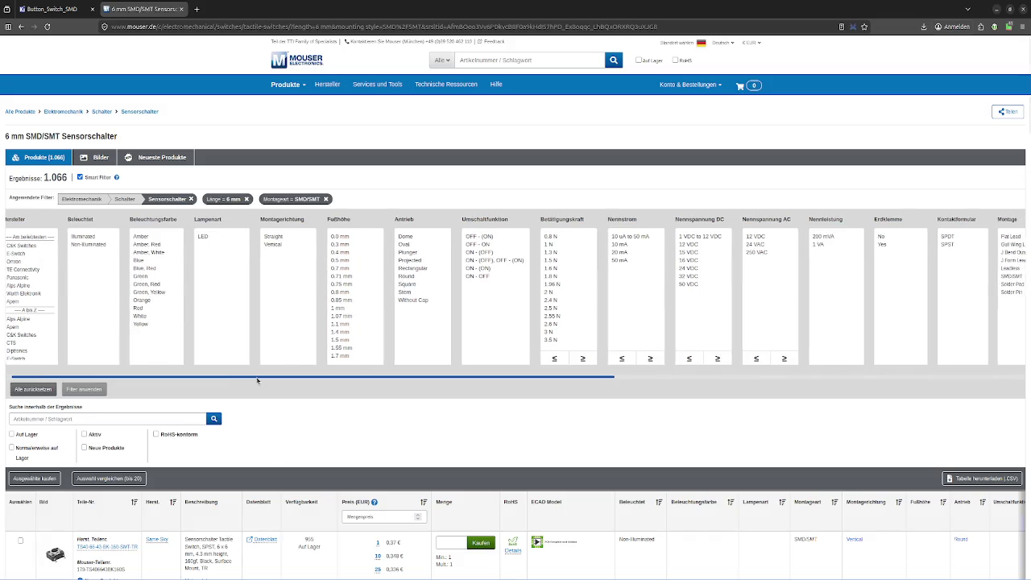
pyautogui.moveTo(233, 377); pyautogui.dragTo(727, 397)
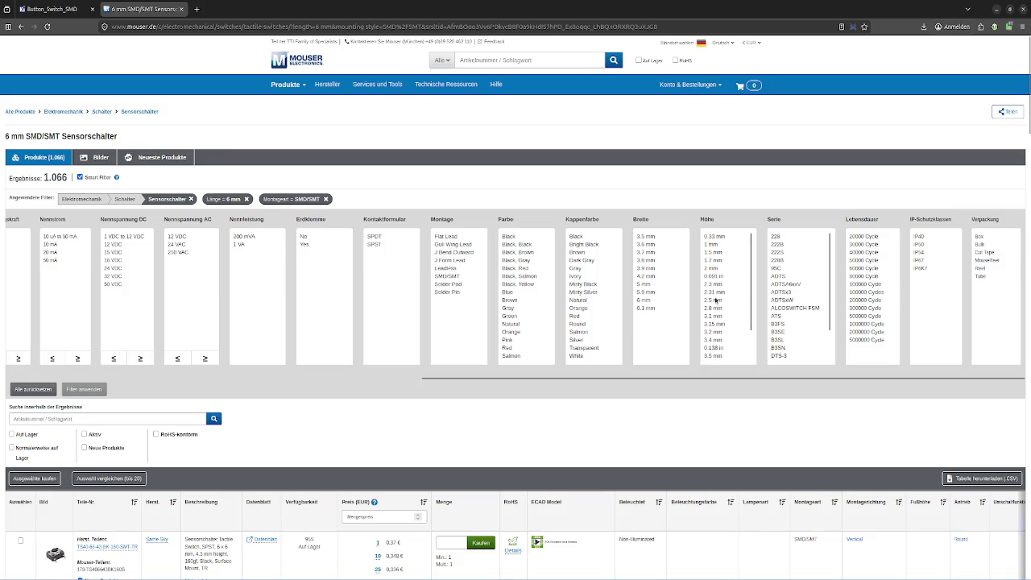
pyautogui.click(644, 300)
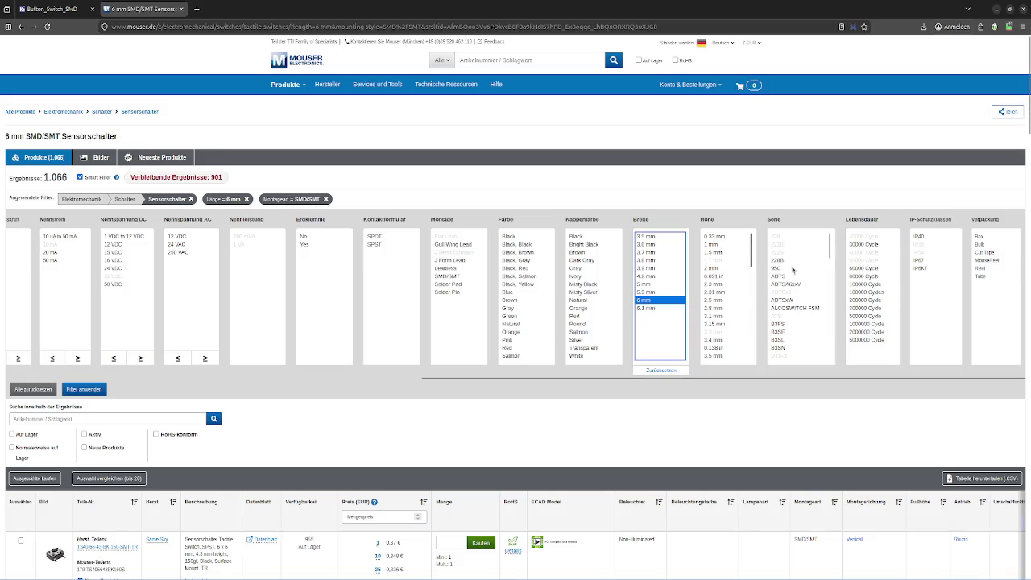
pyautogui.click(669, 217)
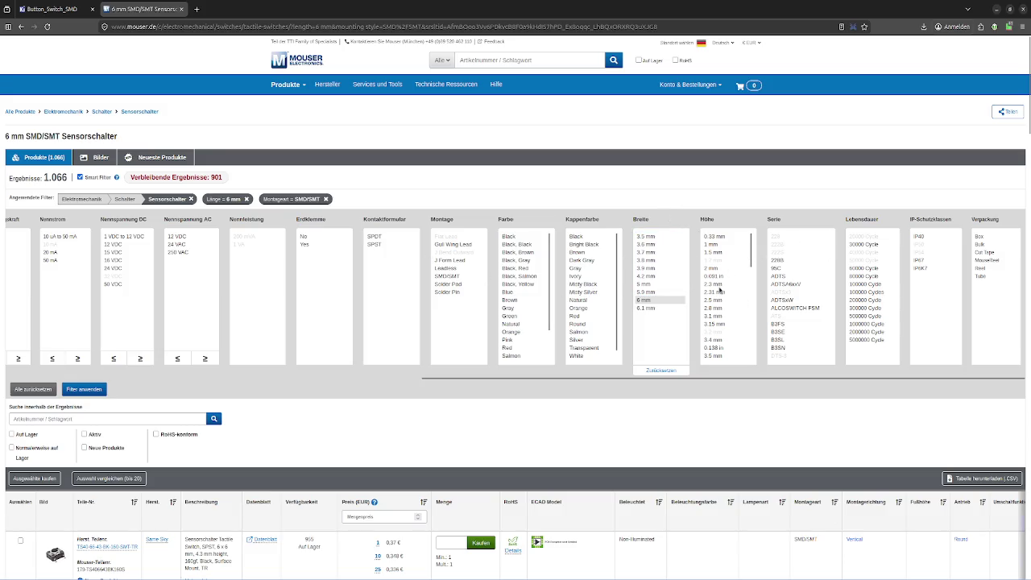
pyautogui.scroll(-1, 725, 322)
pyautogui.scroll(-2, 717, 314)
pyautogui.scroll(-1, 713, 306)
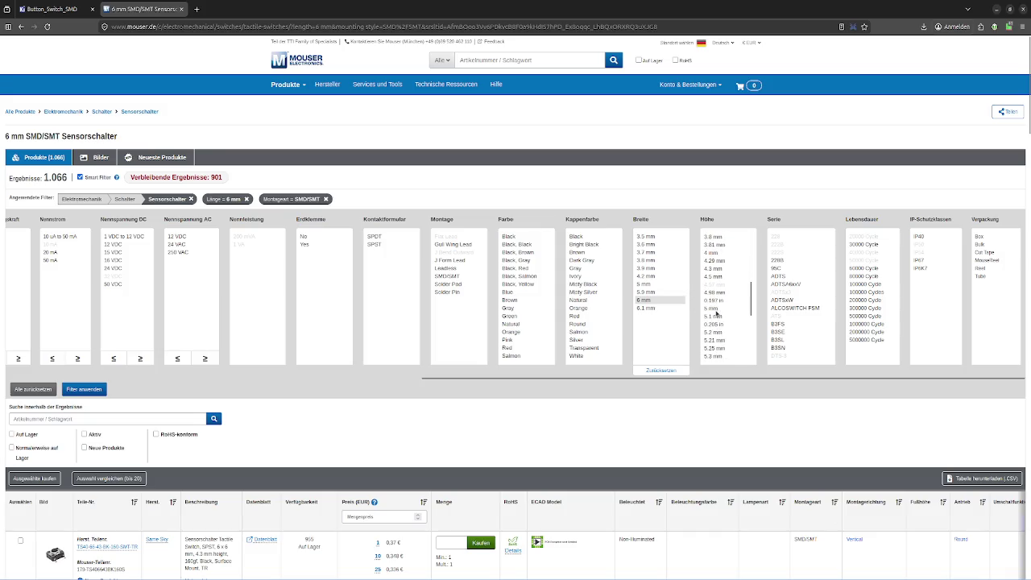
pyautogui.click(714, 310)
pyautogui.scroll(-1, 804, 337)
pyautogui.scroll(1, 802, 331)
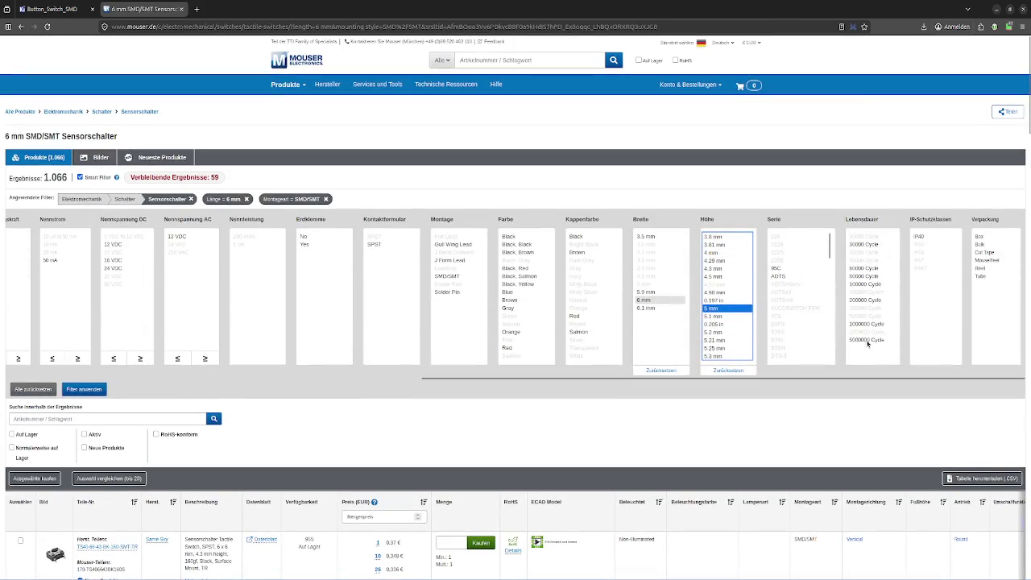
pyautogui.click(84, 390)
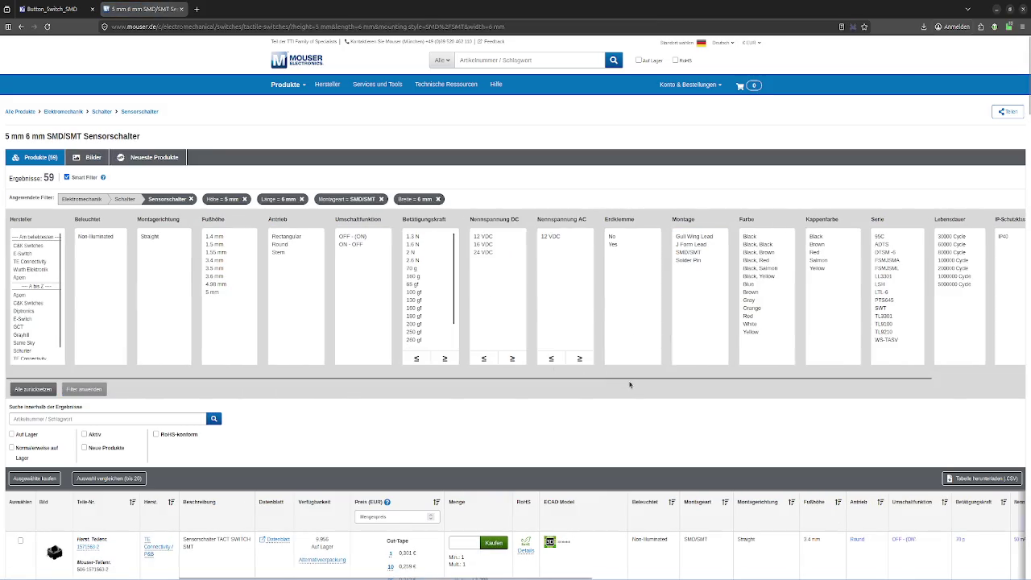
# - Set the Montage filter to SMD/SMT
pyautogui.moveTo(719, 378); pyautogui.dragTo(812, 378)
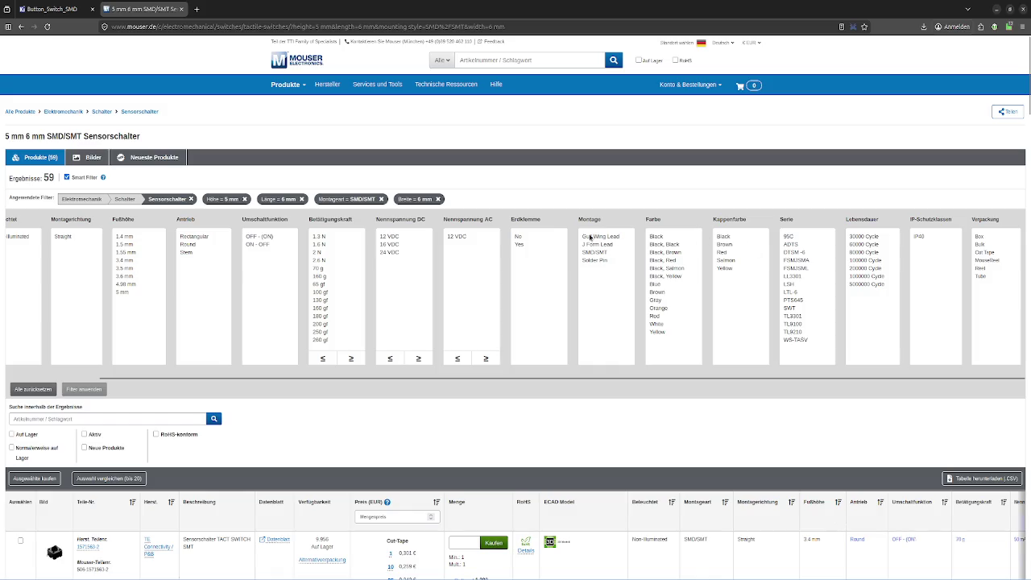
pyautogui.moveTo(531, 385); pyautogui.dragTo(438, 385)
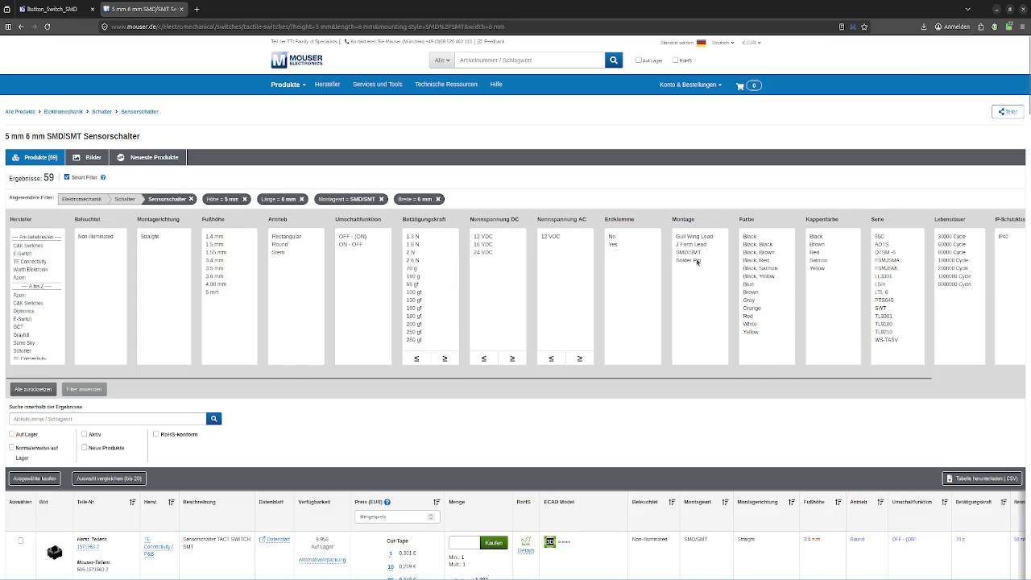
pyautogui.click(691, 252)
# - Scroll the results to the Würth WS-TASV switch and mark TASV and Sensorschalter in its description
pyautogui.scroll(-3, 177, 314)
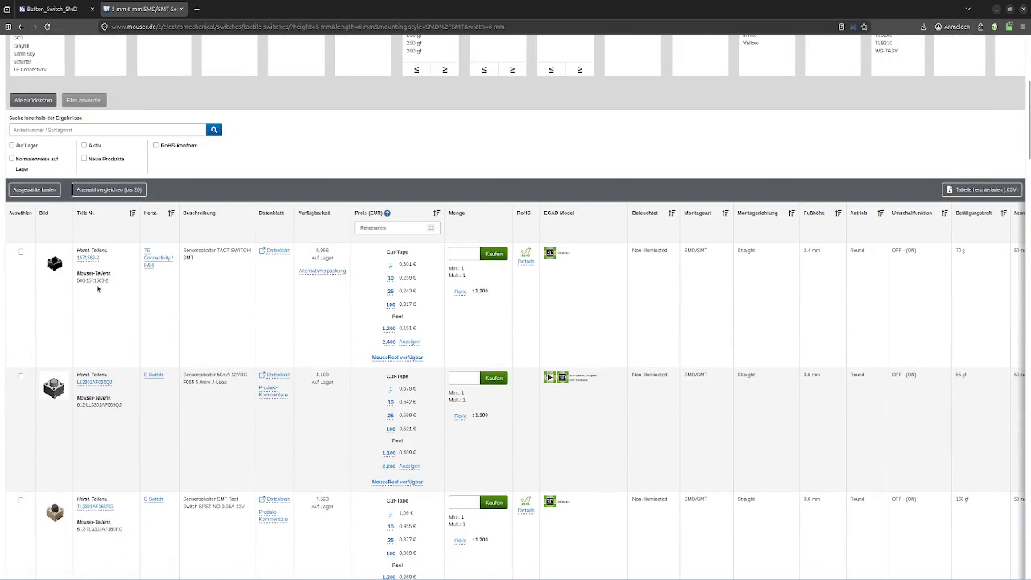
pyautogui.scroll(-2, 94, 287)
pyautogui.scroll(-2, 95, 286)
pyautogui.scroll(-2, 94, 284)
pyautogui.scroll(-2, 94, 282)
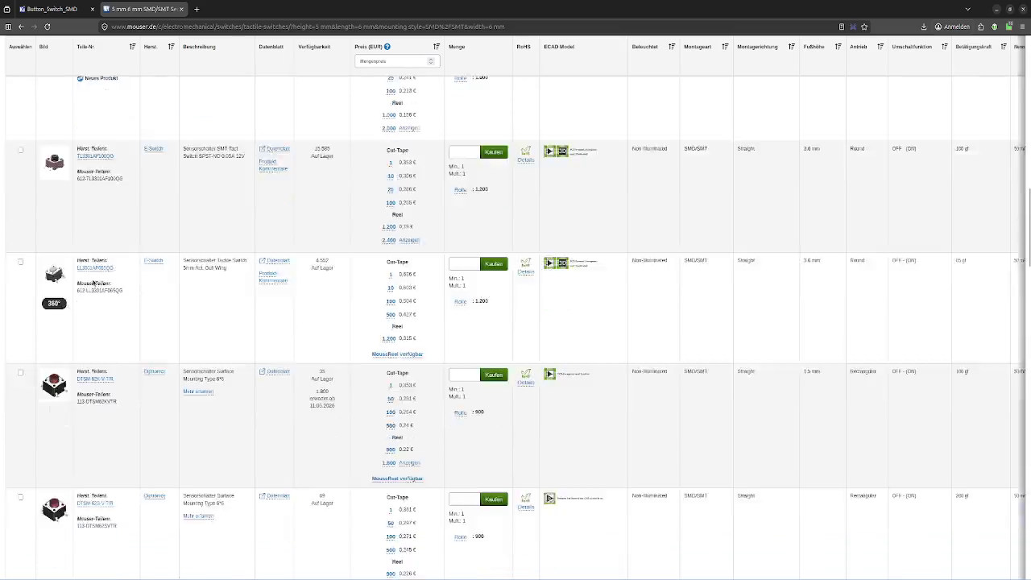
pyautogui.scroll(-2, 94, 281)
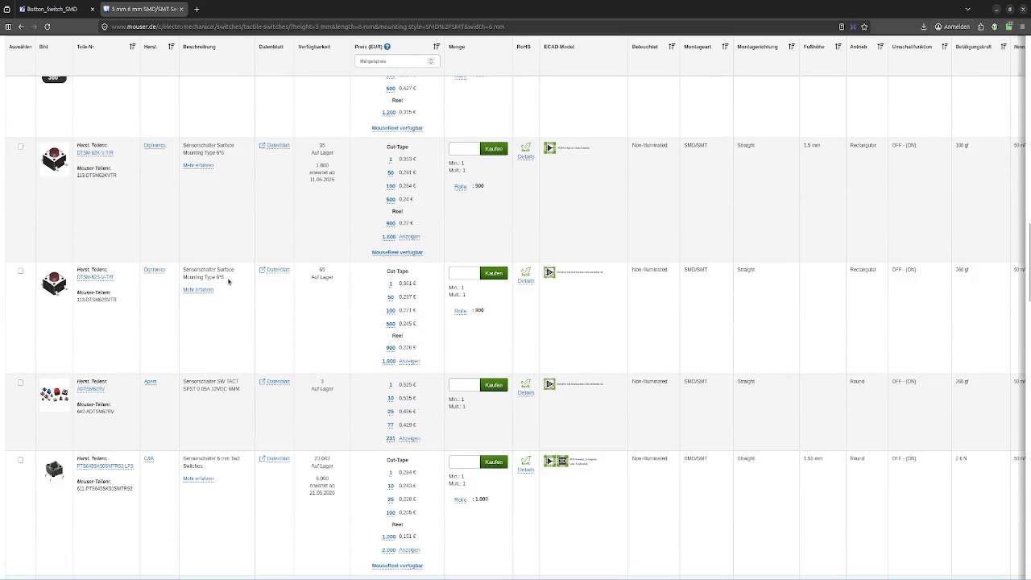
pyautogui.scroll(-3, 210, 274)
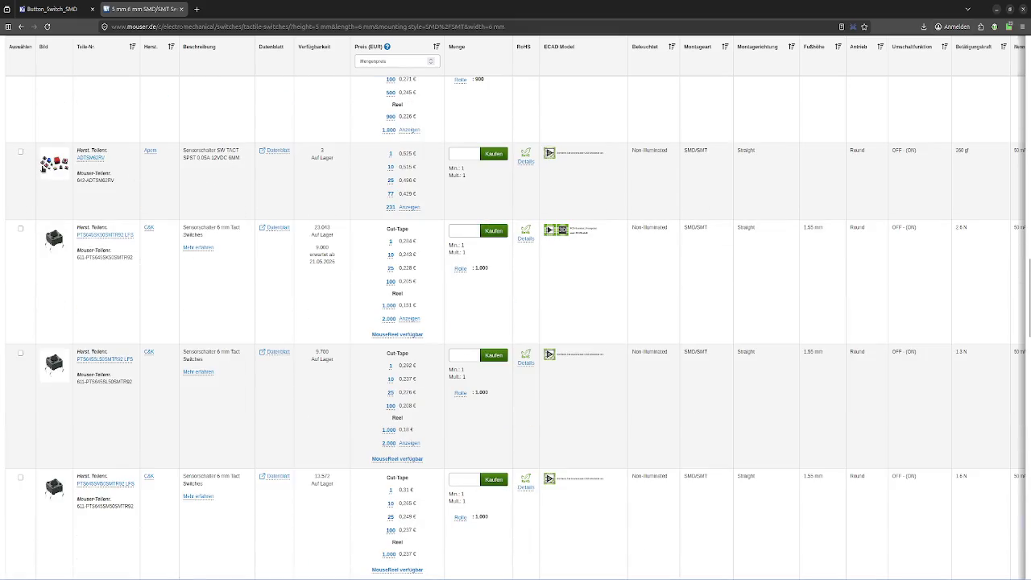
pyautogui.scroll(-2, 92, 201)
pyautogui.scroll(-3, 92, 200)
pyautogui.scroll(-3, 92, 201)
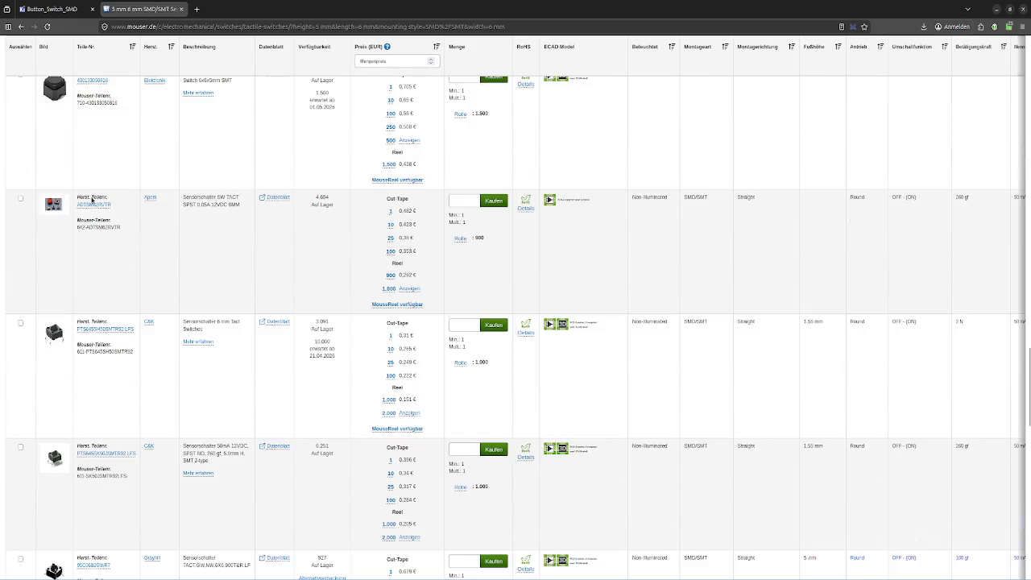
pyautogui.scroll(2, 51, 175)
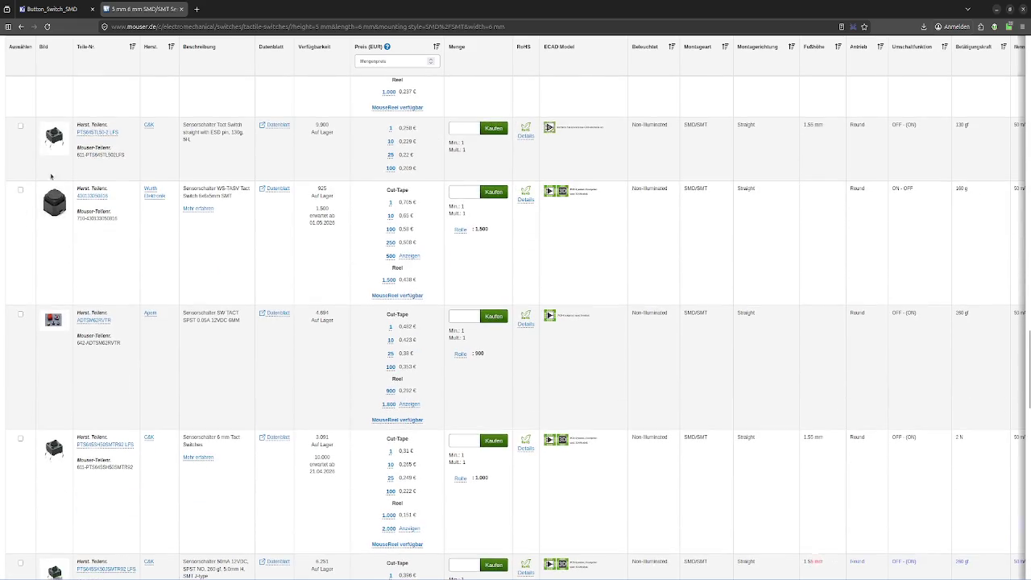
pyautogui.doubleClick(228, 187)
pyautogui.doubleClick(207, 188)
# - Try the symbol searches TAV and GVWS while comparing against the Würth 6x6x5mm listing
pyautogui.doubleClick(211, 195)
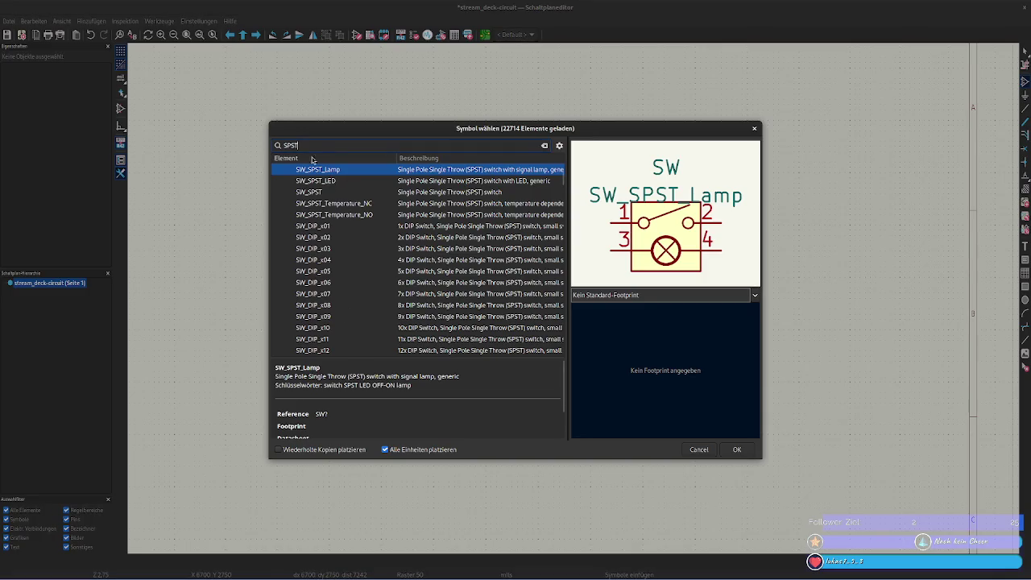
pyautogui.doubleClick(305, 145)
pyautogui.write('TA')
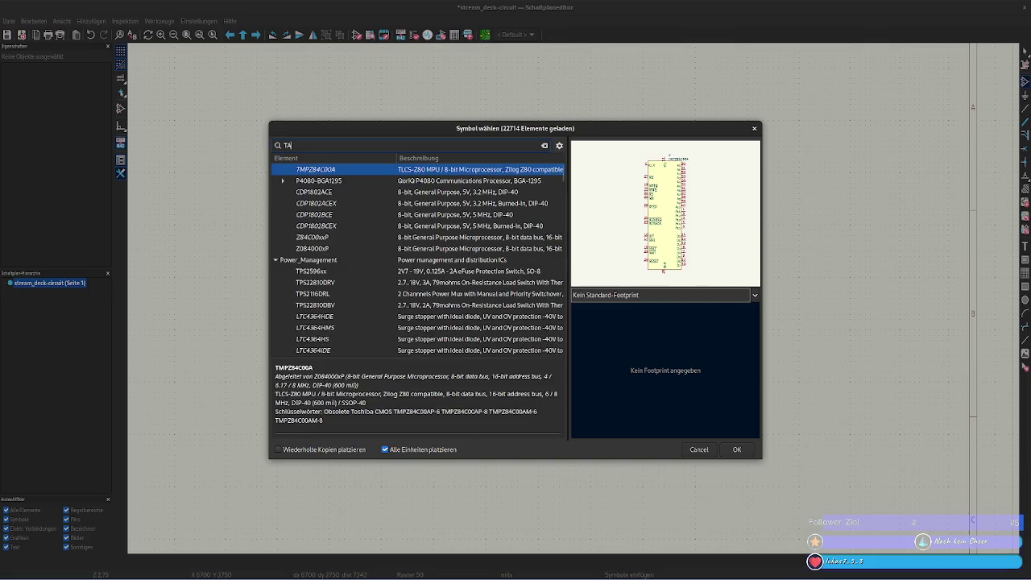
pyautogui.write('V')
pyautogui.press('BackSpace')
pyautogui.hotkey('alt', 'Tab')
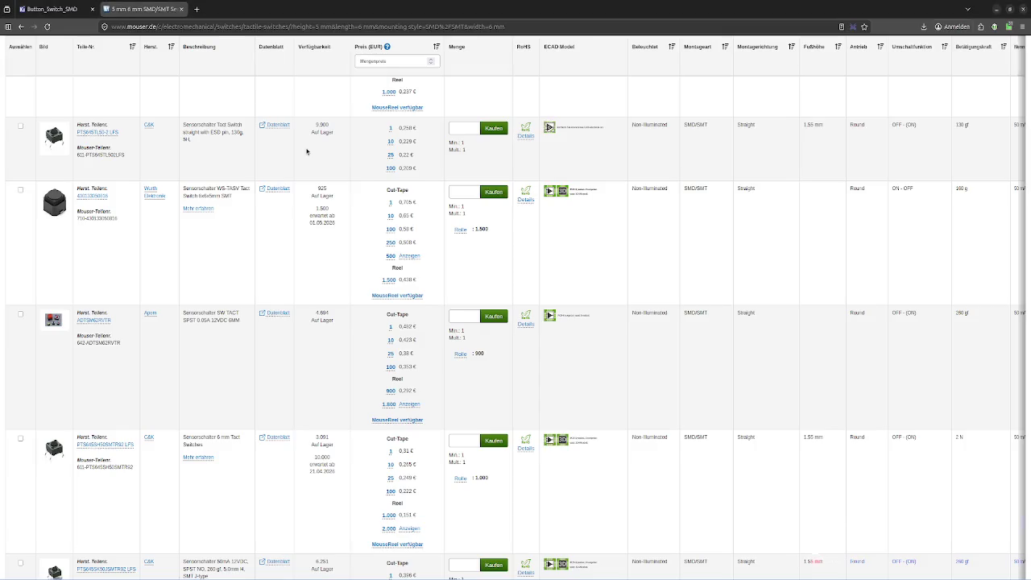
pyautogui.hotkey('alt', 'Tab')
pyautogui.write('G')
pyautogui.write('V')
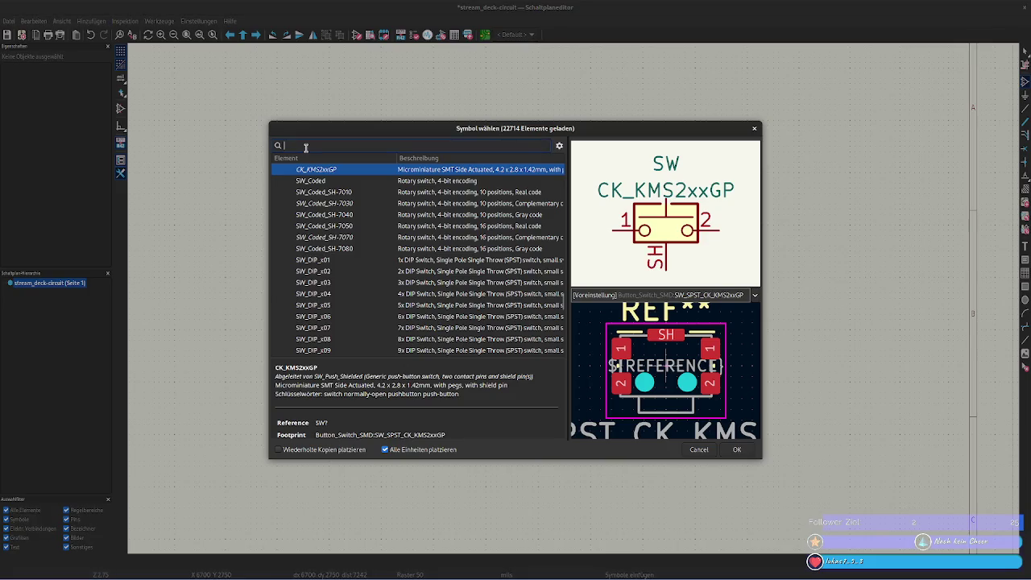
pyautogui.write('WS')
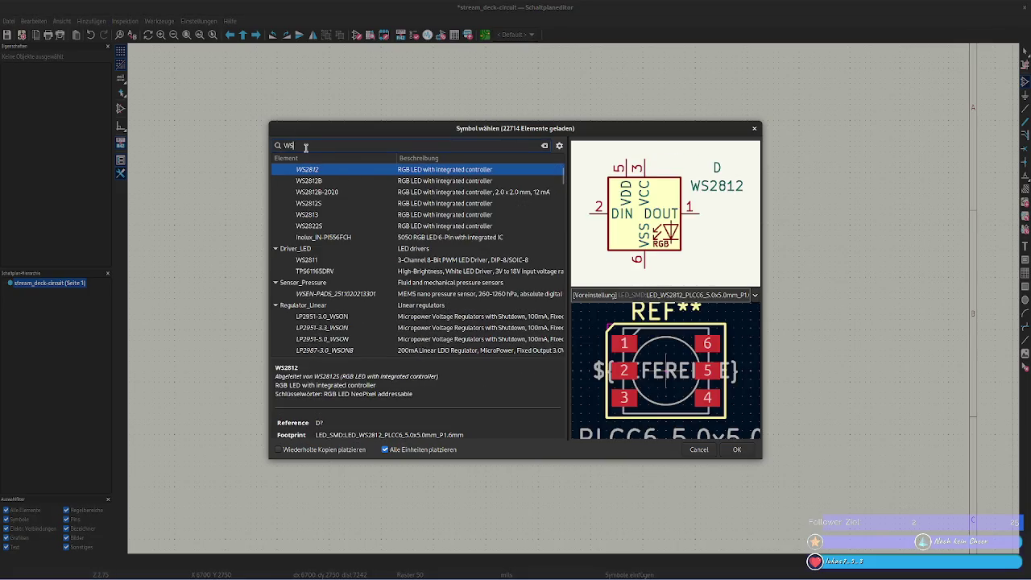
pyautogui.press('BackSpace')
pyautogui.press('BackSpace')
pyautogui.press('BackSpace')
pyautogui.hotkey('alt', 'Tab')
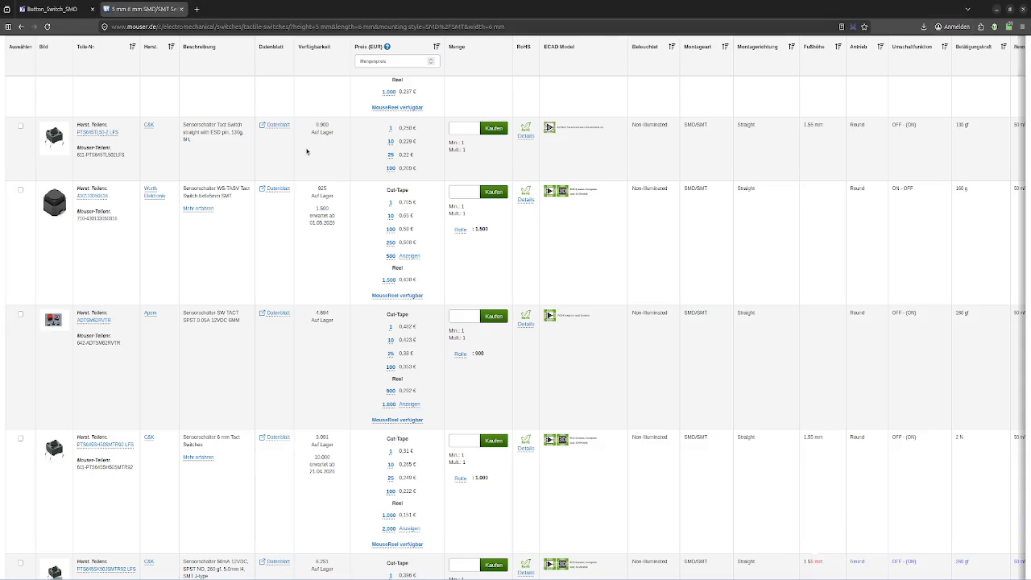
pyautogui.hotkey('alt', 'Tab')
# - Search the symbols for SMT and collapse the Connector and PIC18 result groups
pyautogui.write('SMT')
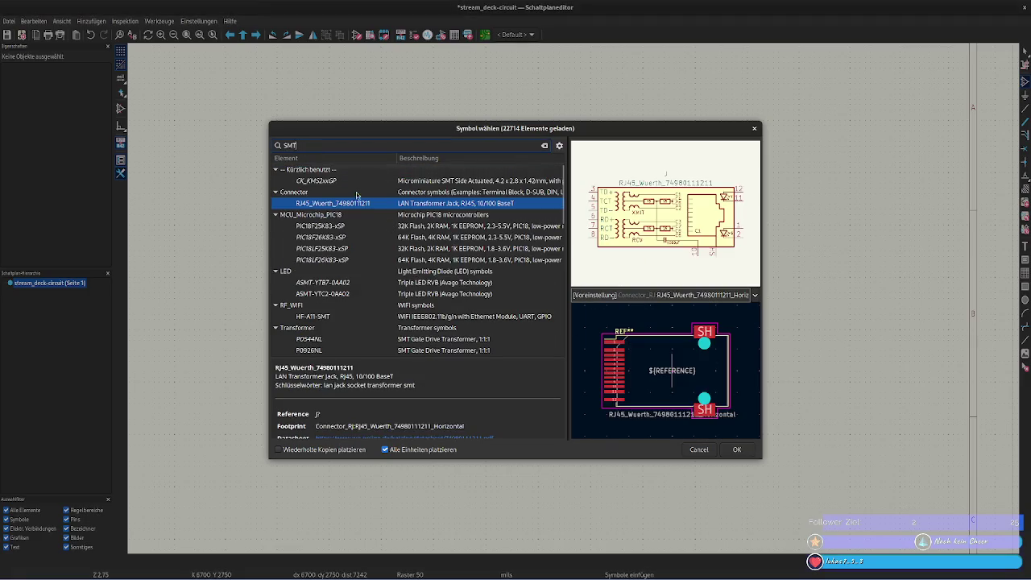
pyautogui.scroll(-1, 358, 247)
pyautogui.scroll(-2, 358, 248)
pyautogui.scroll(3, 357, 247)
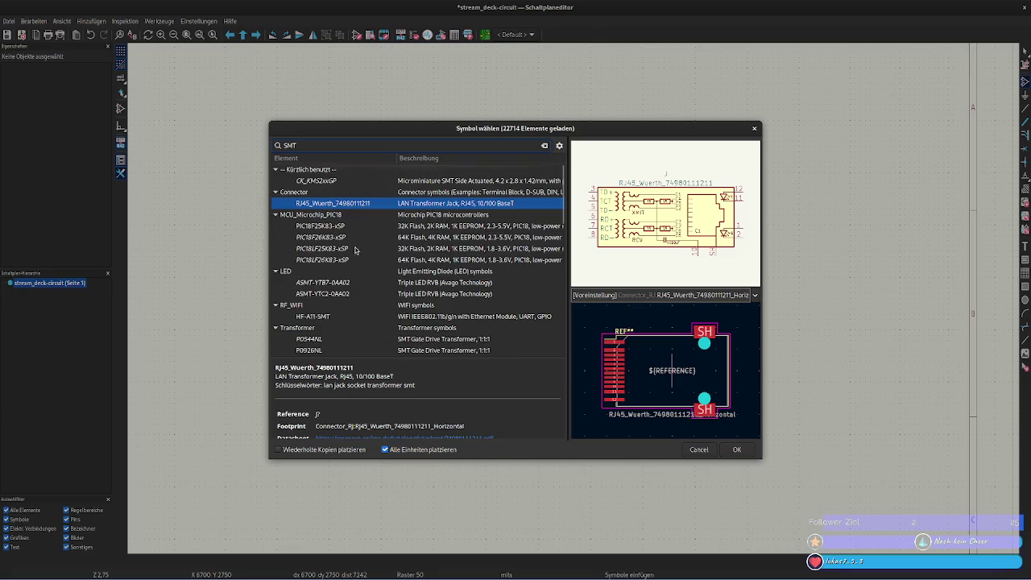
pyautogui.click(275, 193)
pyautogui.click(275, 203)
pyautogui.click(275, 203)
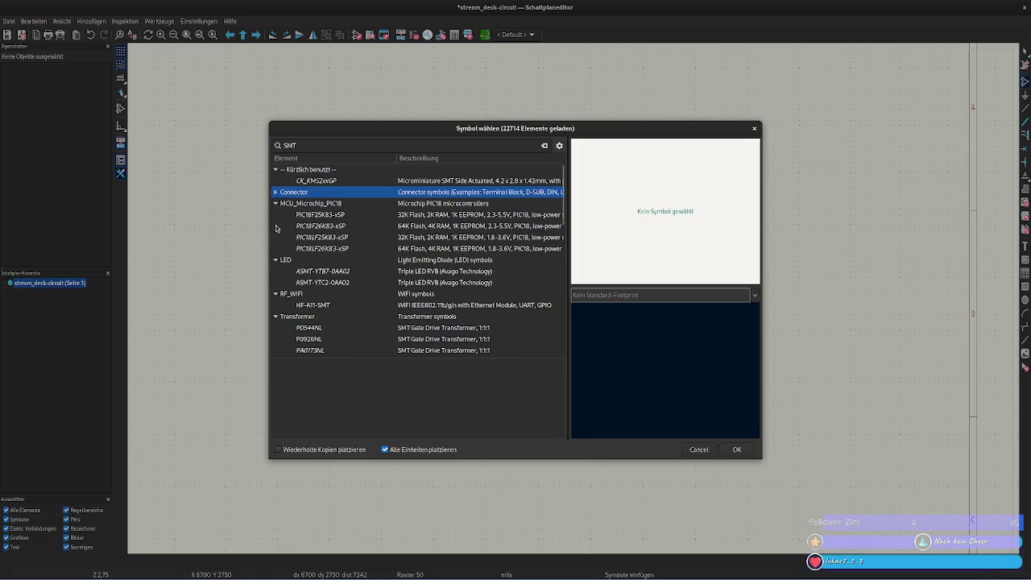
pyautogui.click(273, 206)
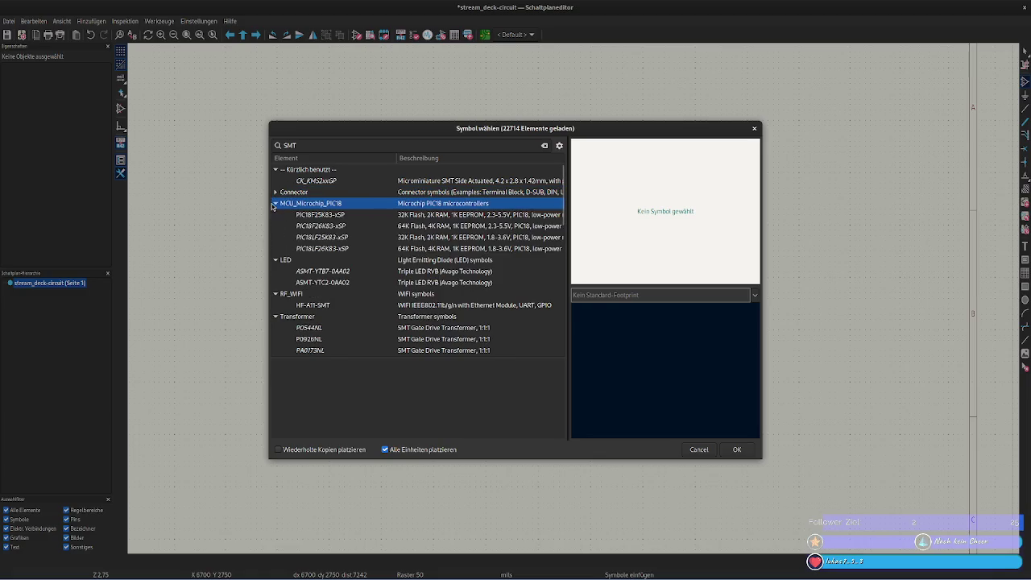
pyautogui.click(275, 204)
# - Collapse the LED, RF_WIFI, Transformer and placed-symbol groups, then select CK_KMS2xxGP
pyautogui.click(276, 215)
pyautogui.click(275, 227)
pyautogui.click(275, 238)
pyautogui.click(275, 249)
pyautogui.scroll(-2, 275, 294)
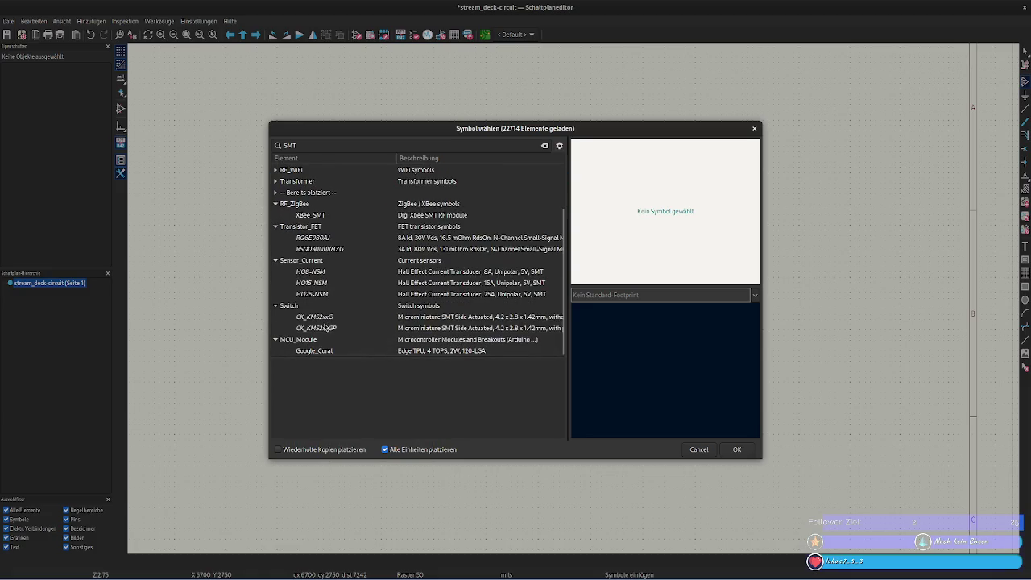
pyautogui.click(324, 317)
pyautogui.click(334, 328)
# - Recheck the Mouser switch listing, then search the symbol library for TACT
pyautogui.hotkey('alt', 'Tab')
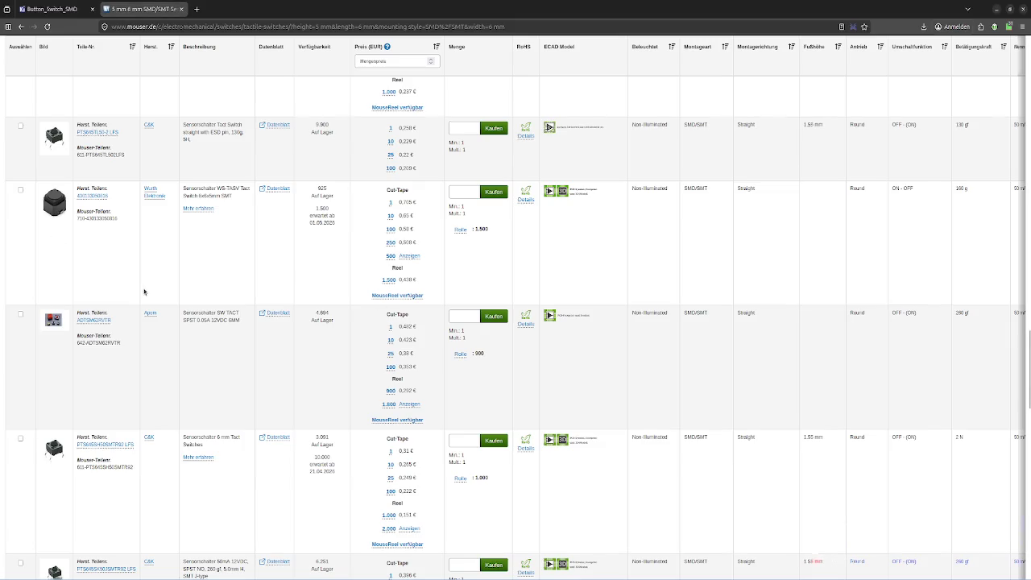
pyautogui.scroll(-3, 145, 292)
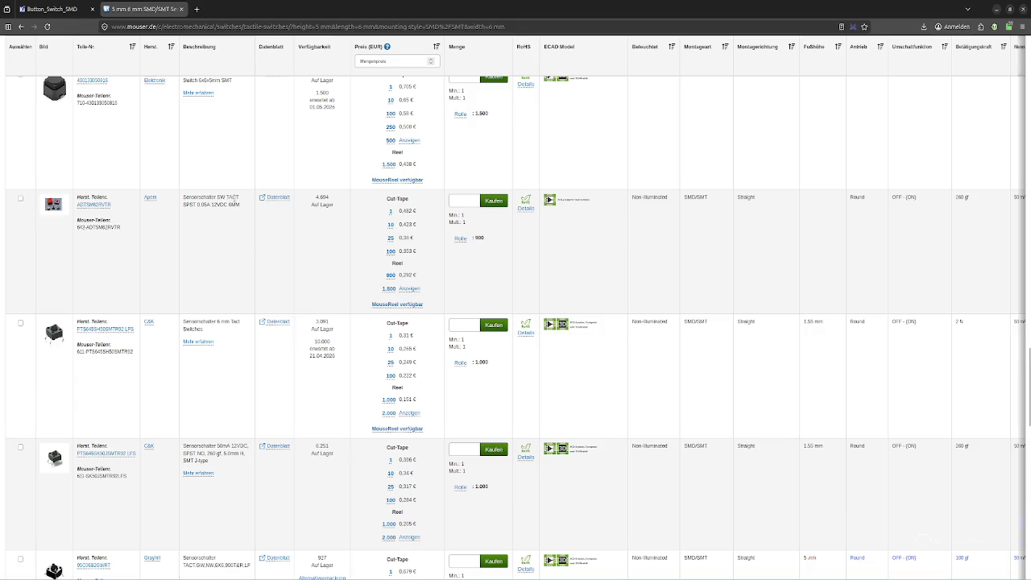
pyautogui.scroll(2, 234, 197)
pyautogui.hotkey('alt', 'Tab')
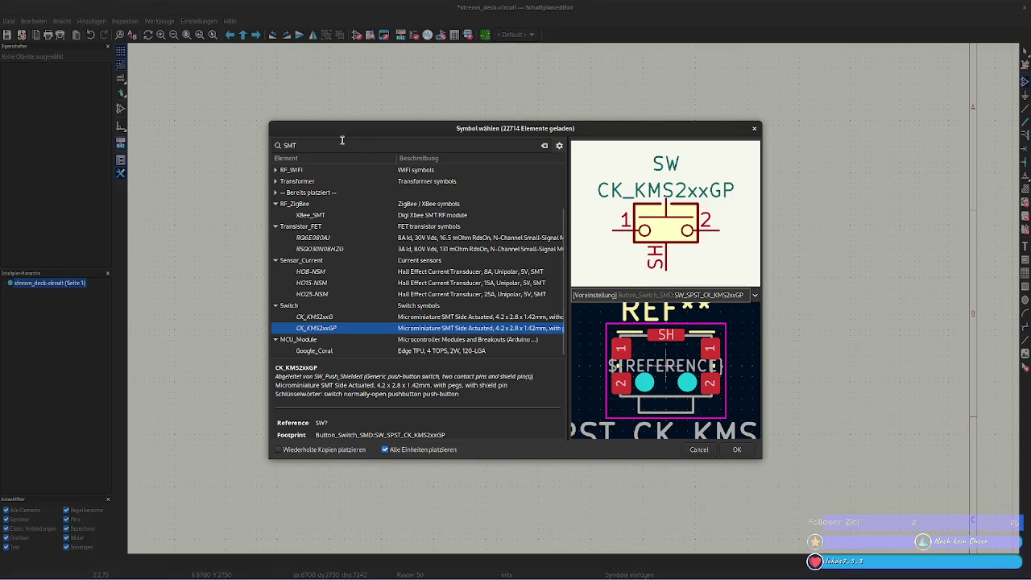
pyautogui.write('TAC')
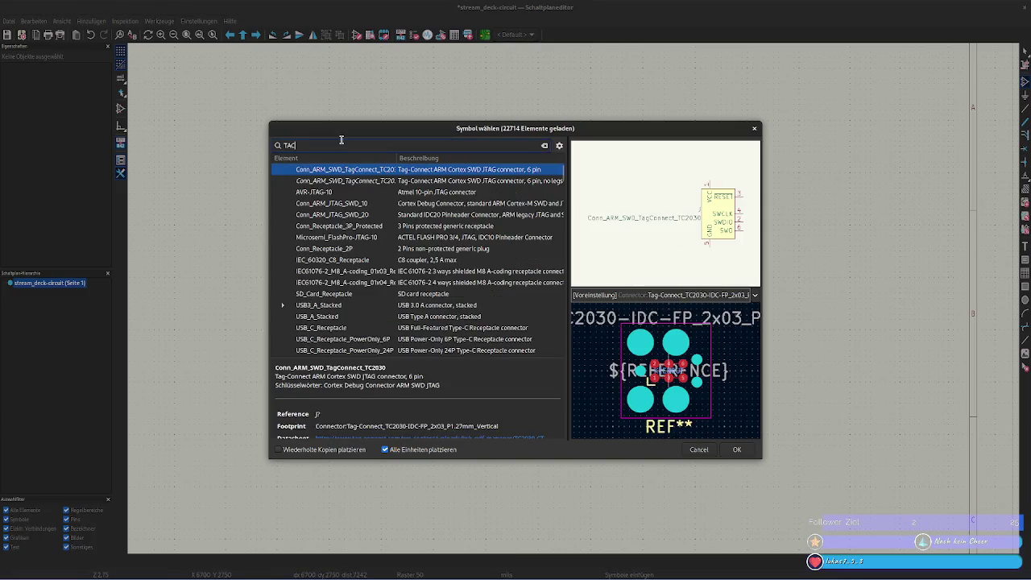
pyautogui.write('T')
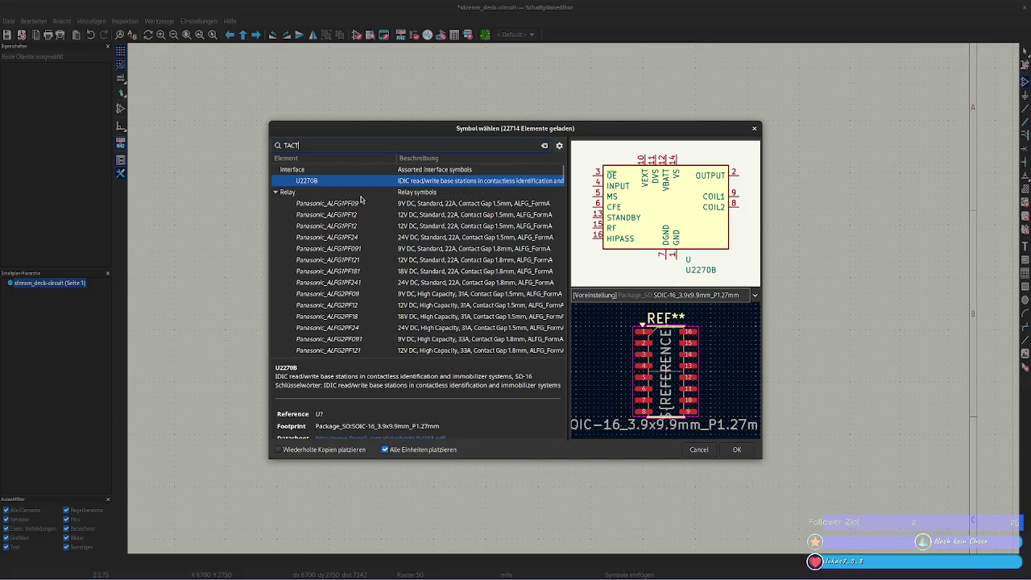
# - Scroll to the switch symbols and preview SW_MEC_5E, SW_MEC_5G and SW_MEC_5G_2LED
pyautogui.scroll(-5, 321, 245)
pyautogui.scroll(-5, 322, 243)
pyautogui.scroll(-5, 321, 242)
pyautogui.scroll(-5, 321, 239)
pyautogui.scroll(-5, 321, 239)
pyautogui.scroll(-5, 321, 238)
pyautogui.scroll(-3, 320, 237)
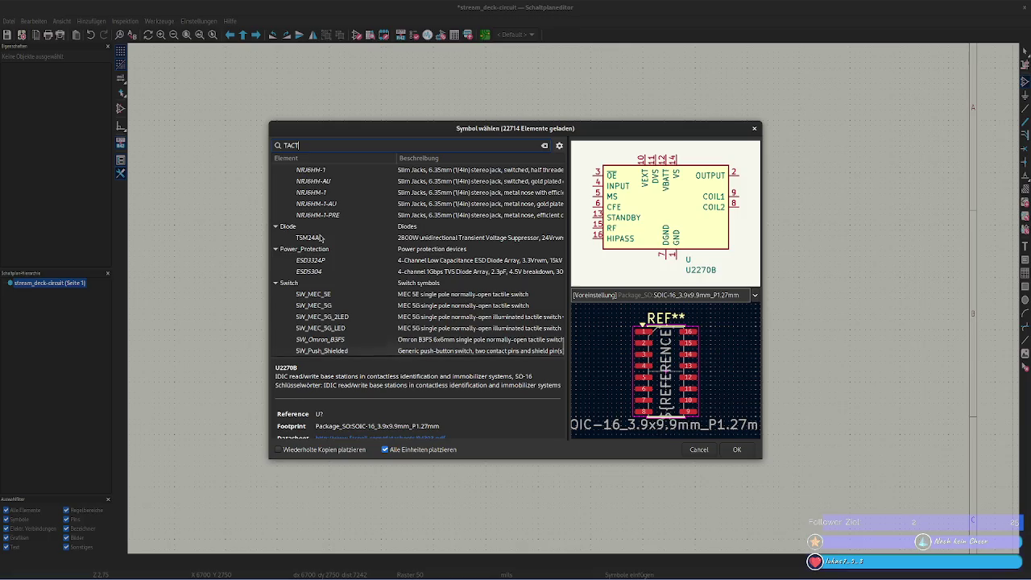
pyautogui.click(323, 292)
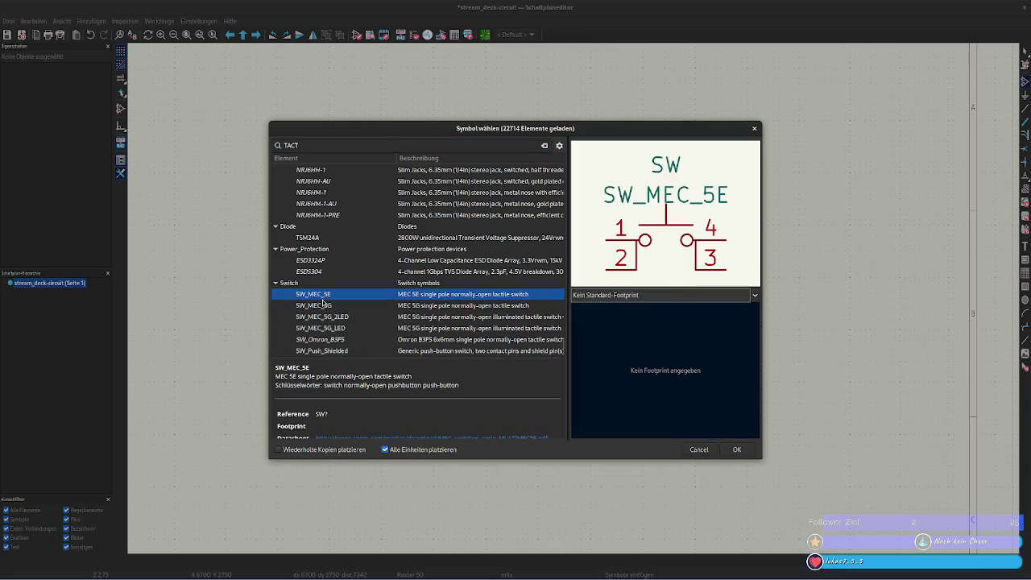
pyautogui.click(325, 305)
pyautogui.click(332, 320)
pyautogui.click(328, 309)
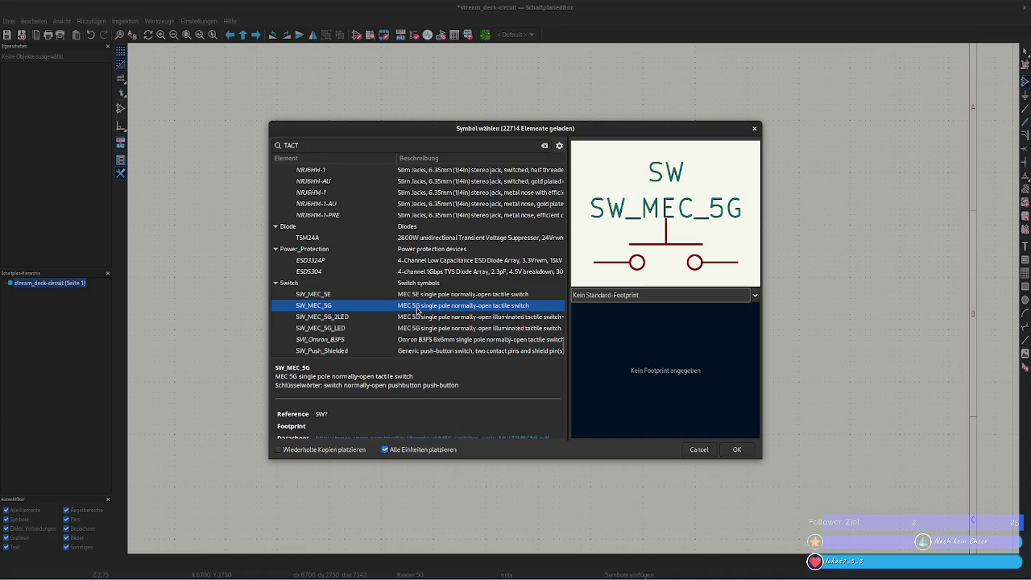
# - Compare the SW_MEC_5G variants with SW_Omron_B3FS and SW_Push_Shielded
pyautogui.click(518, 298)
pyautogui.click(516, 307)
pyautogui.click(505, 319)
pyautogui.click(504, 329)
pyautogui.click(503, 339)
pyautogui.click(501, 350)
pyautogui.click(496, 342)
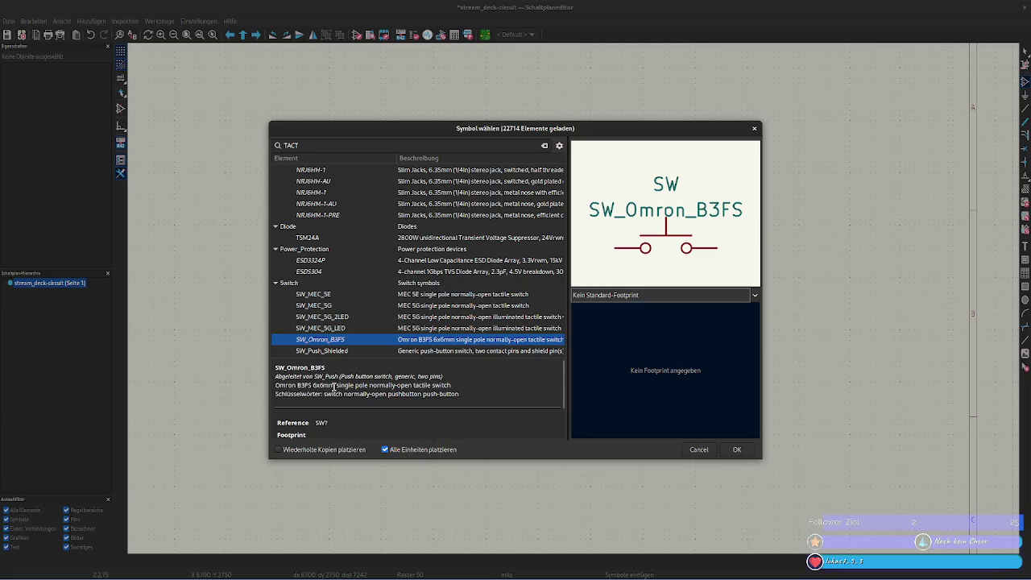
# - Choose SW_MEC_5G and place it as SW3 below SW2
pyautogui.click(405, 306)
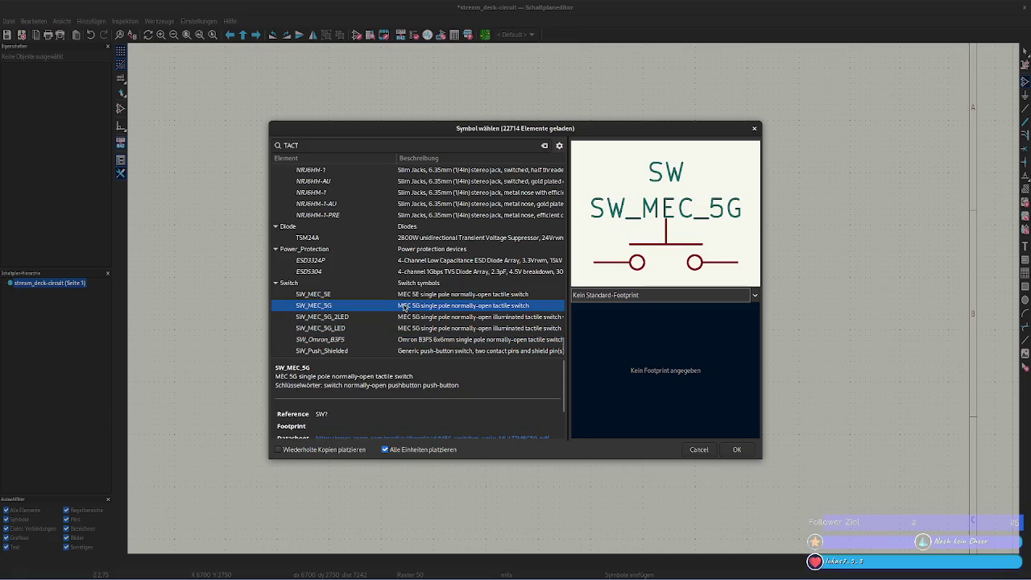
pyautogui.scroll(-2, 365, 385)
pyautogui.scroll(2, 365, 385)
pyautogui.click(722, 451)
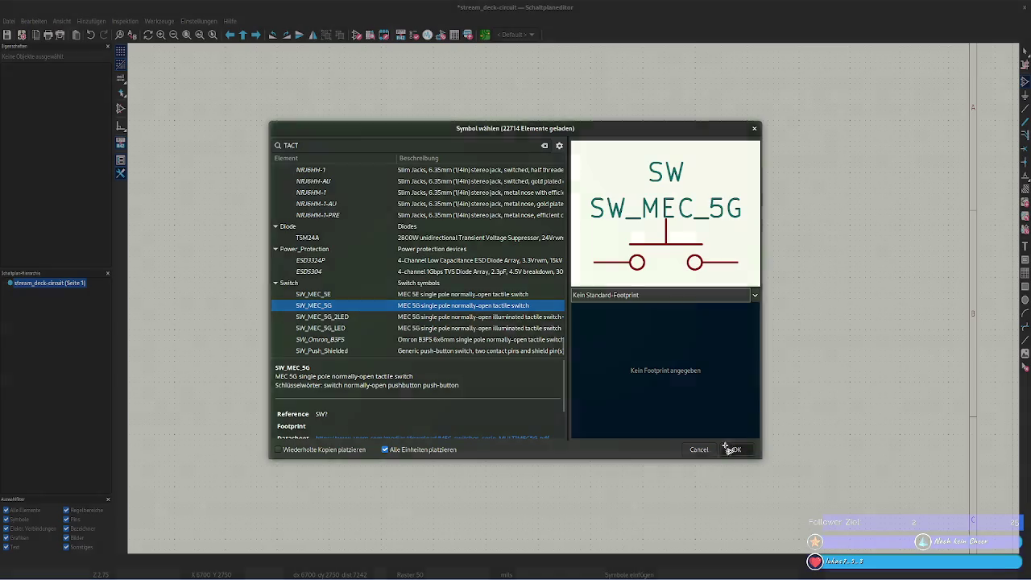
pyautogui.click(504, 416)
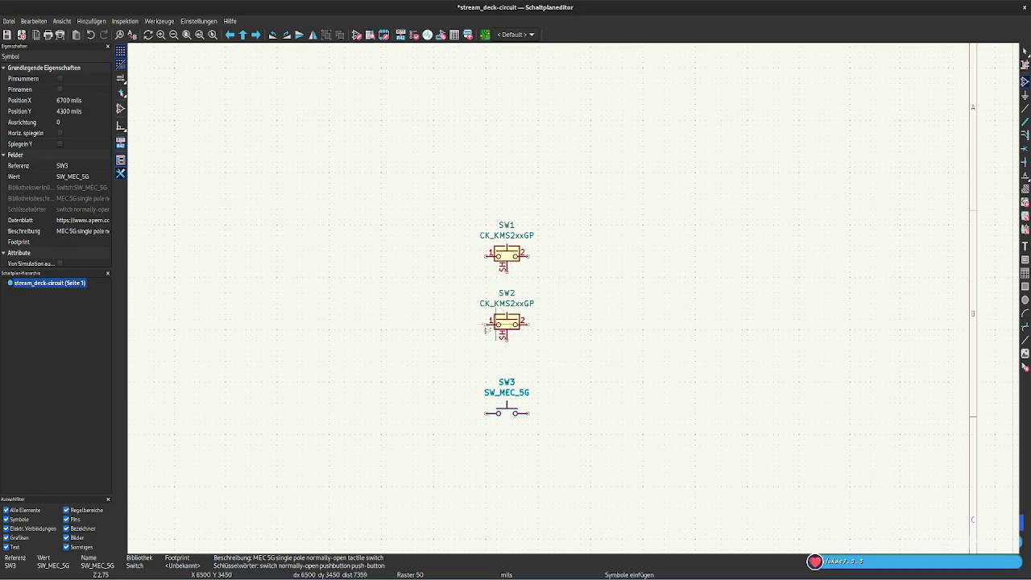
# - Select the CK_KMS2xxGP switches SW1 and SW2 and delete them
pyautogui.rightClick(447, 309)
pyautogui.press('Escape')
pyautogui.press('Escape')
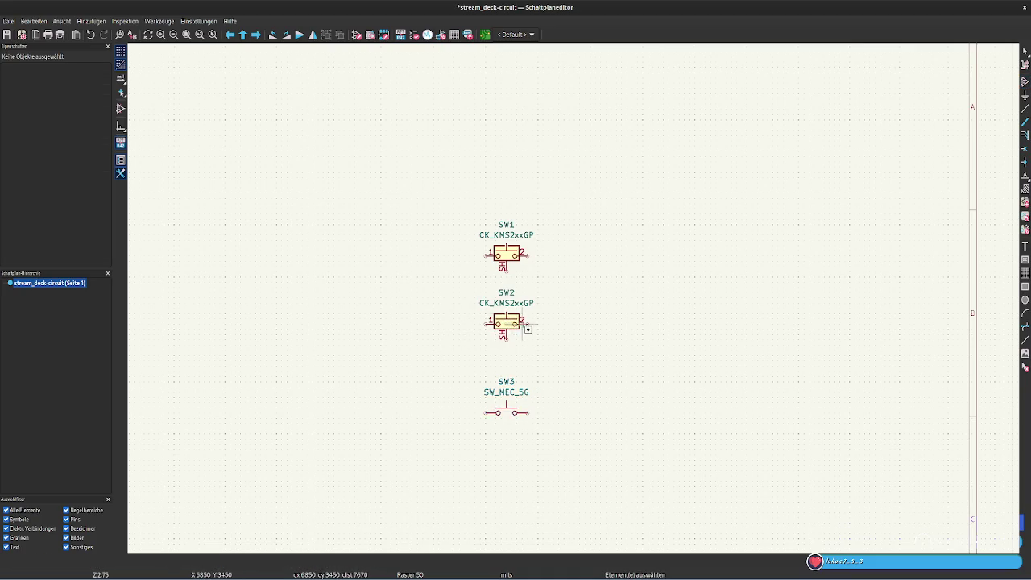
pyautogui.click(498, 323)
pyautogui.moveTo(527, 324); pyautogui.dragTo(507, 327)
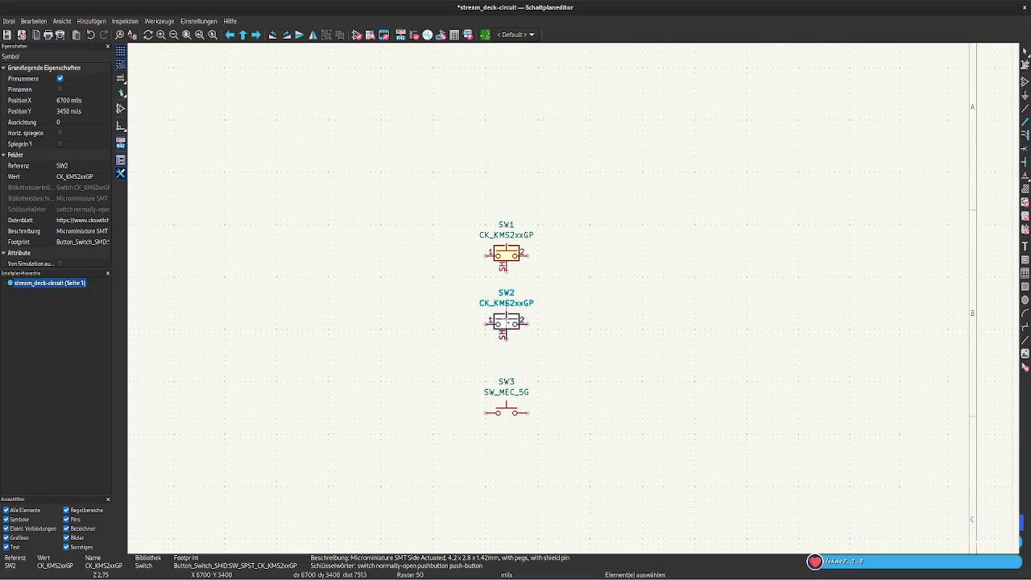
pyautogui.keyDown('shift'); pyautogui.click(507, 251); pyautogui.keyUp('shift')
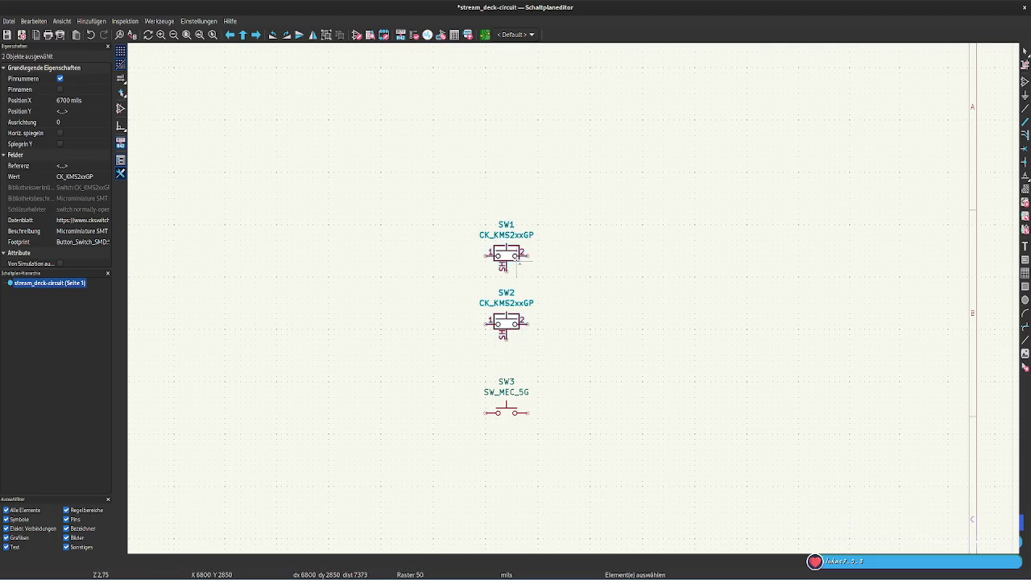
pyautogui.click(516, 313)
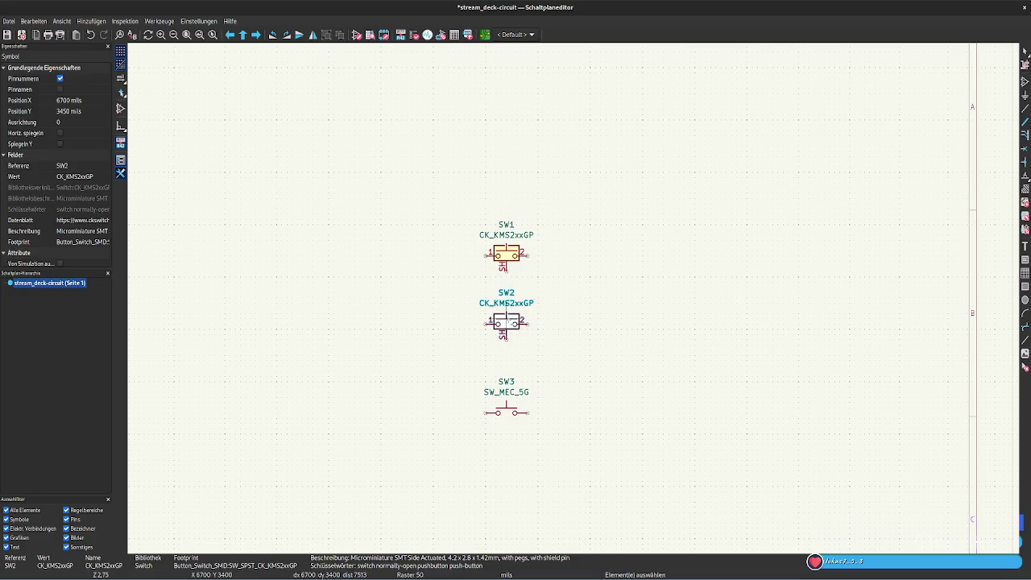
pyautogui.press('Escape')
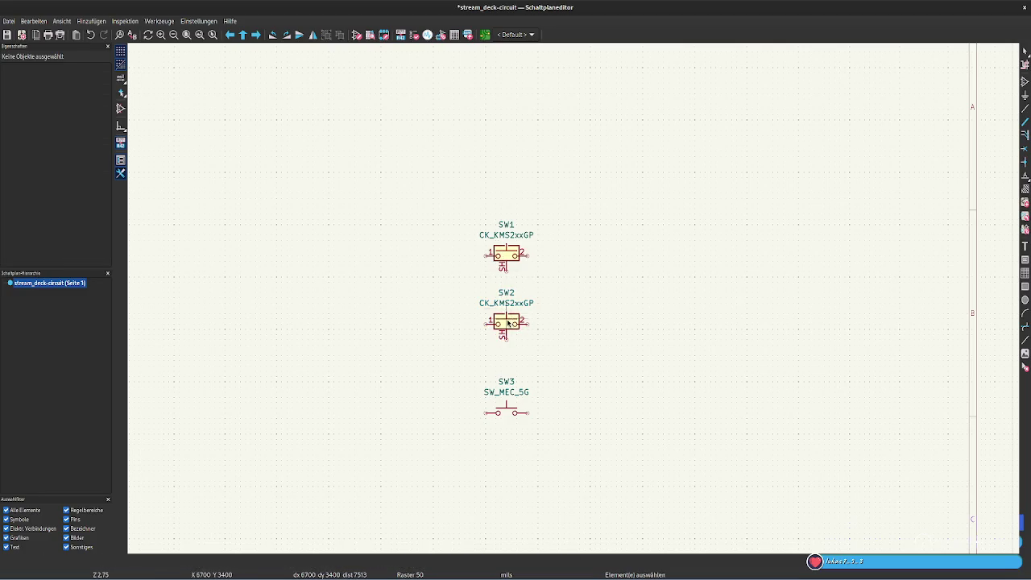
pyautogui.click(508, 322)
pyautogui.keyDown('shift'); pyautogui.click(505, 254); pyautogui.keyUp('shift')
pyautogui.press('Delete')
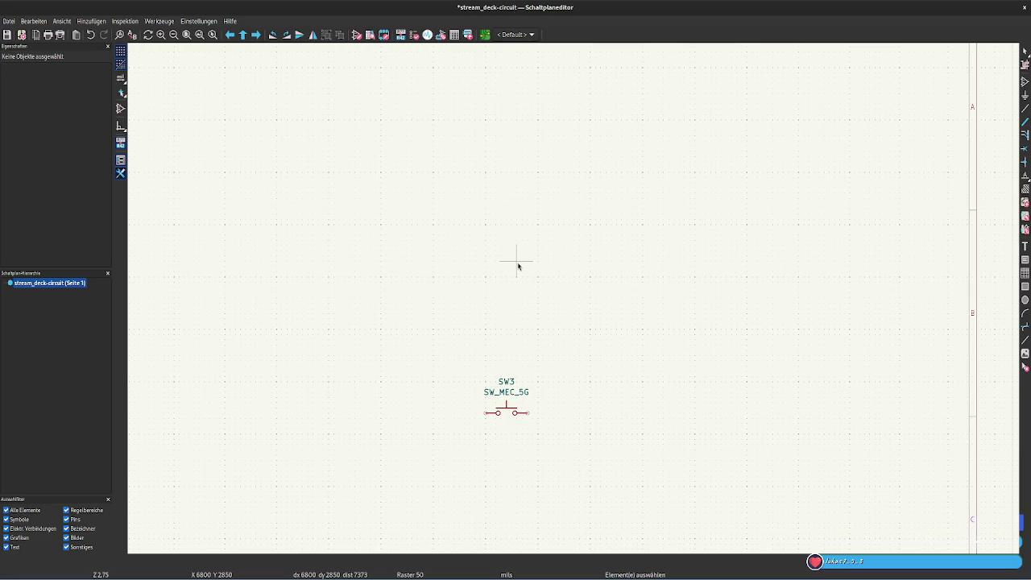
# - Duplicate switch SW3 upward into SW4–SW7, forming the first column
pyautogui.click(508, 411)
pyautogui.hotkey('ctrl', 'd')
pyautogui.click(506, 357)
pyautogui.hotkey('ctrl', 'd')
pyautogui.click(505, 303)
pyautogui.hotkey('ctrl', 'd')
pyautogui.click(507, 252)
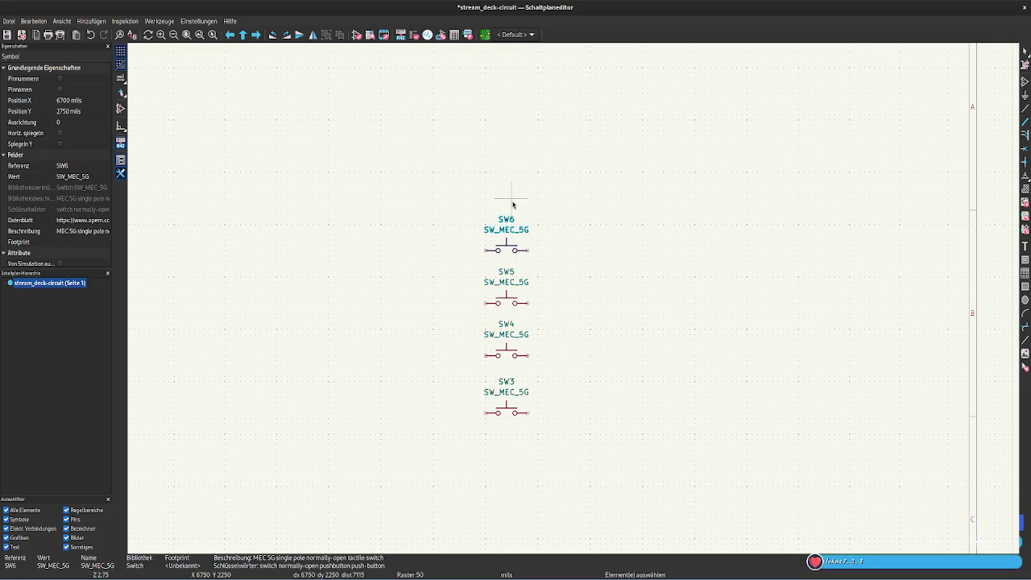
pyautogui.hotkey('ctrl', 'd')
pyautogui.click(505, 196)
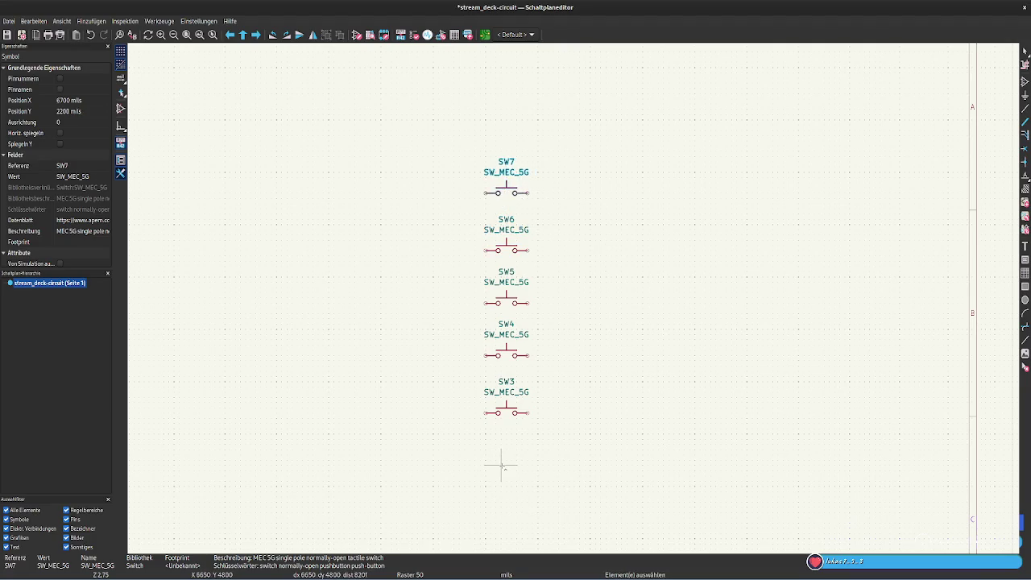
# - Duplicate switches SW8–SW12 into a second column to the right
pyautogui.hotkey('ctrl', 'd')
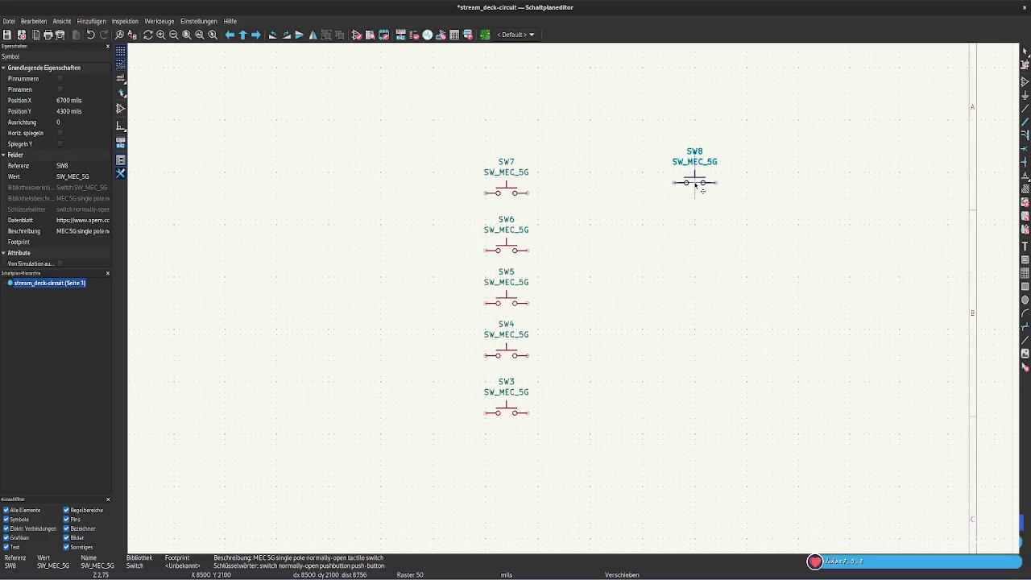
pyautogui.click(695, 184)
pyautogui.hotkey('ctrl', 'd')
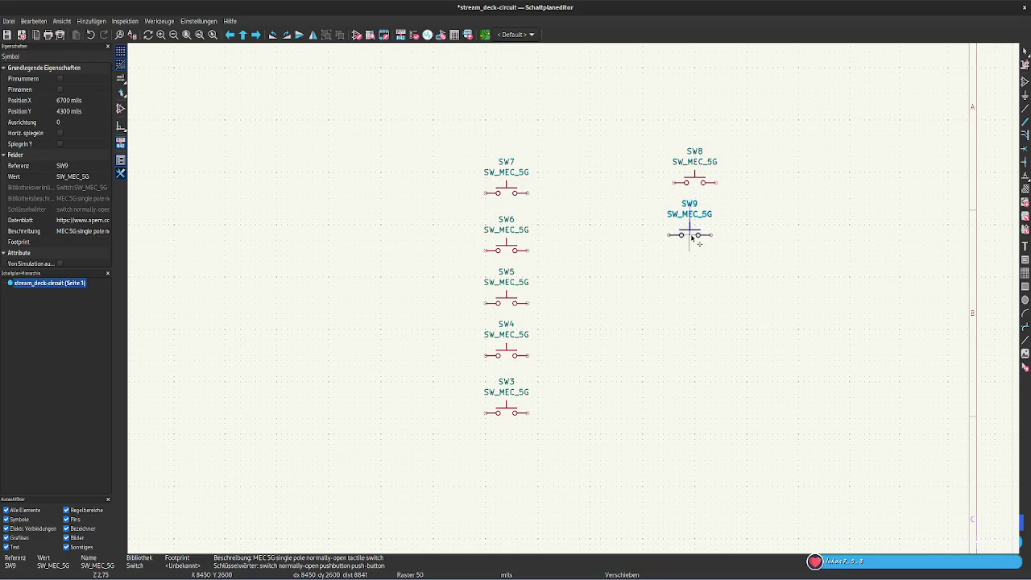
pyautogui.click(692, 248)
pyautogui.hotkey('ctrl', 'd')
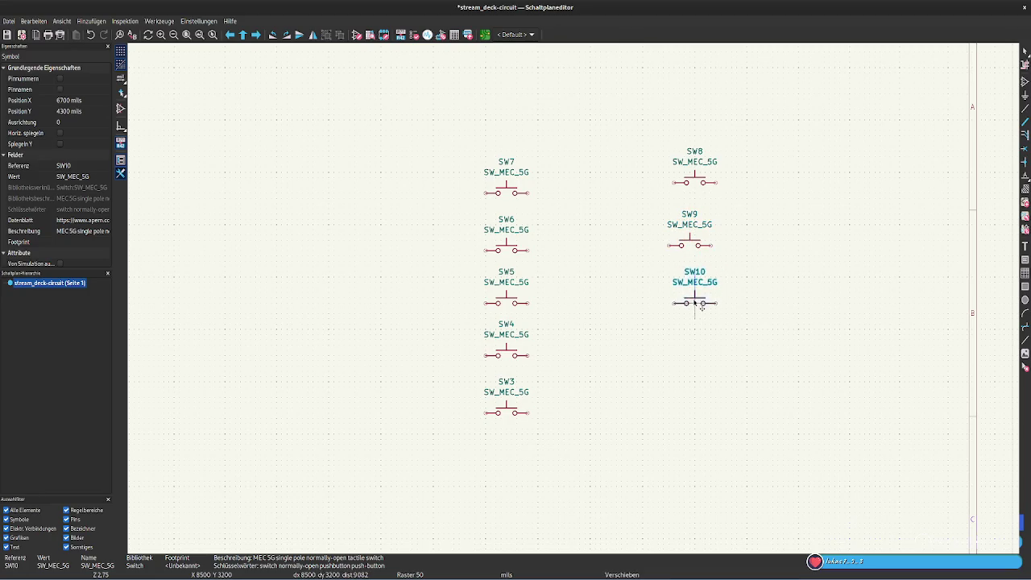
pyautogui.click(694, 300)
pyautogui.hotkey('ctrl', 'd')
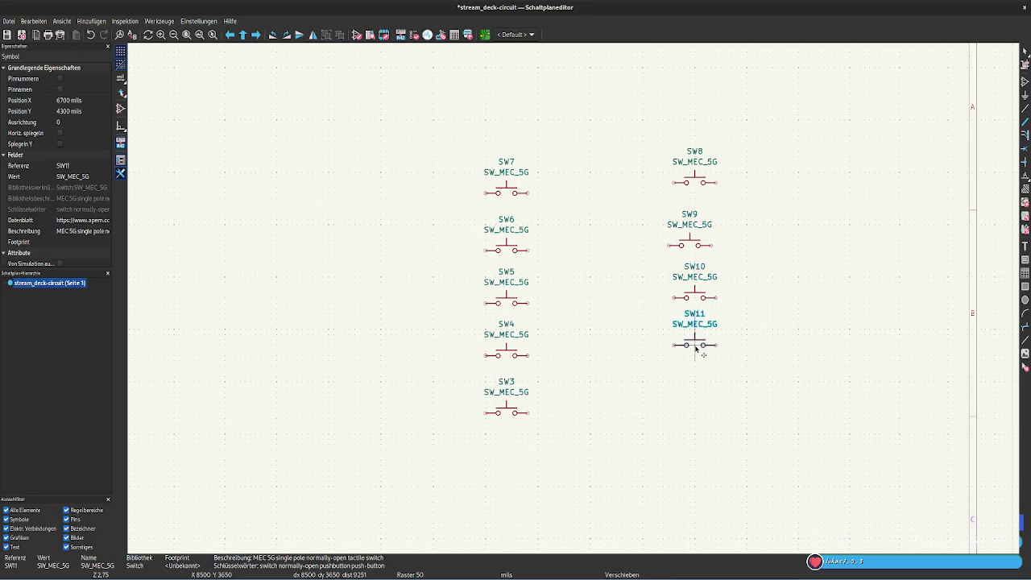
pyautogui.click(696, 348)
pyautogui.hotkey('ctrl', 'd')
pyautogui.click(696, 407)
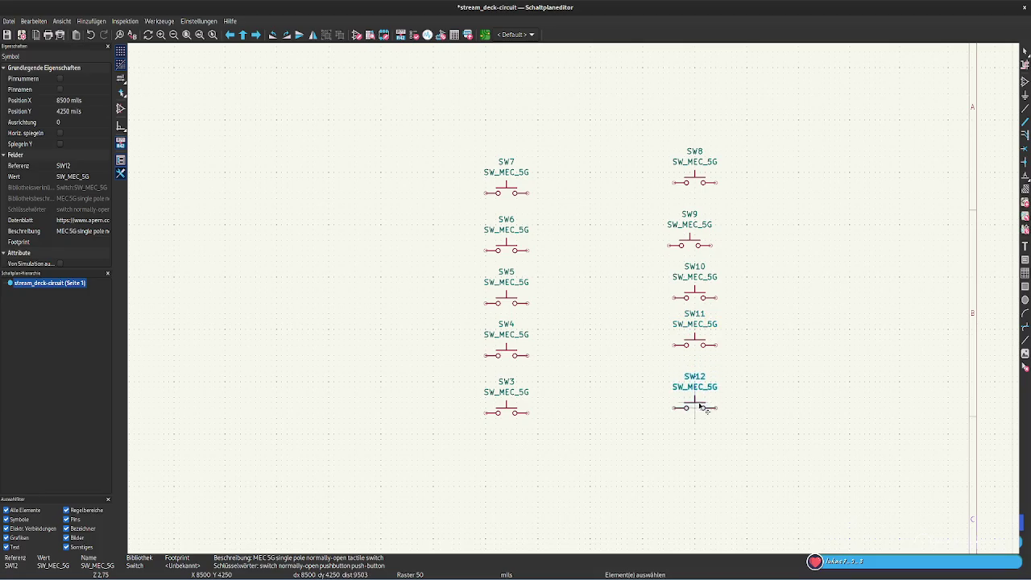
# - Add SW13–SW17 as a third column, discard the extra copy, and reopen the symbol chooser
pyautogui.hotkey('ctrl', 'd')
pyautogui.click(834, 171)
pyautogui.hotkey('ctrl', 'd')
pyautogui.click(834, 235)
pyautogui.hotkey('ctrl', 'd')
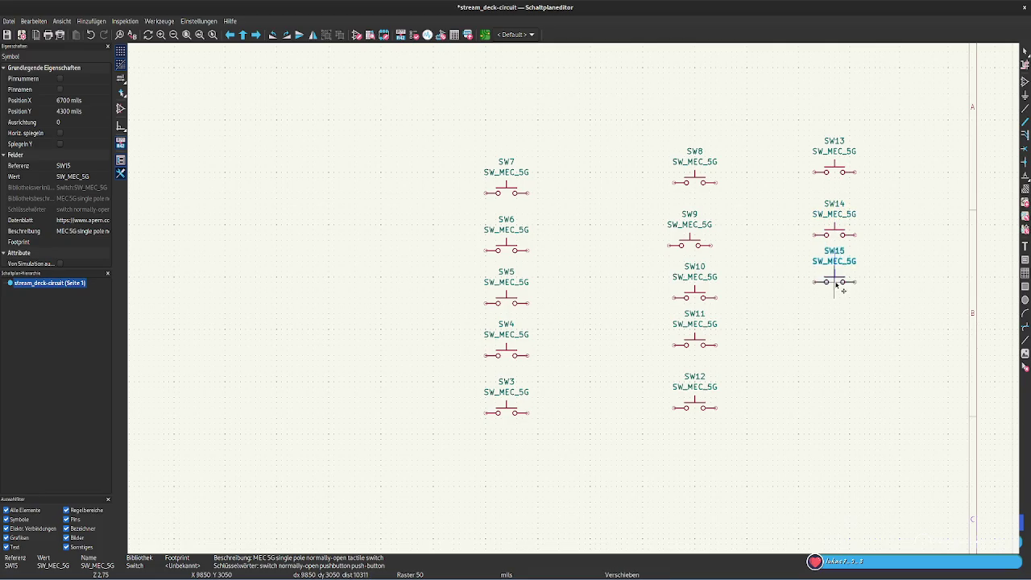
pyautogui.click(836, 296)
pyautogui.hotkey('ctrl', 'd')
pyautogui.click(834, 344)
pyautogui.hotkey('ctrl', 'd')
pyautogui.click(832, 407)
pyautogui.hotkey('ctrl', 'd')
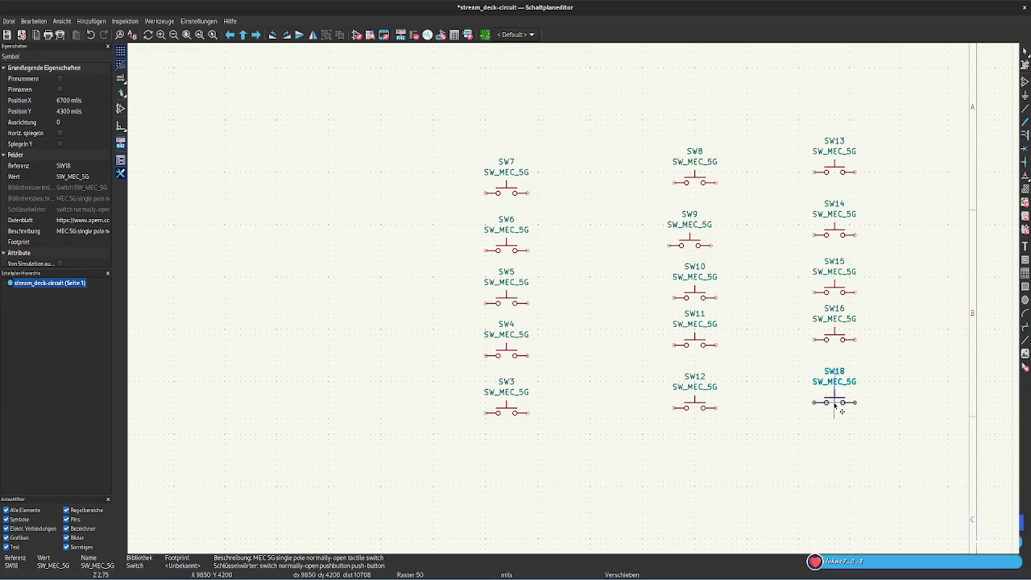
pyautogui.press('Escape')
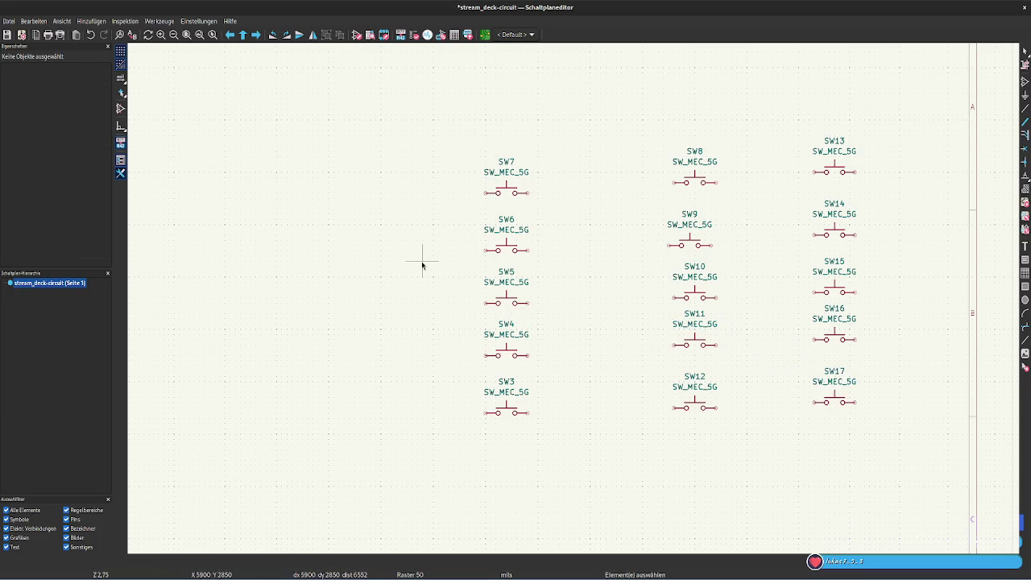
pyautogui.click(423, 261)
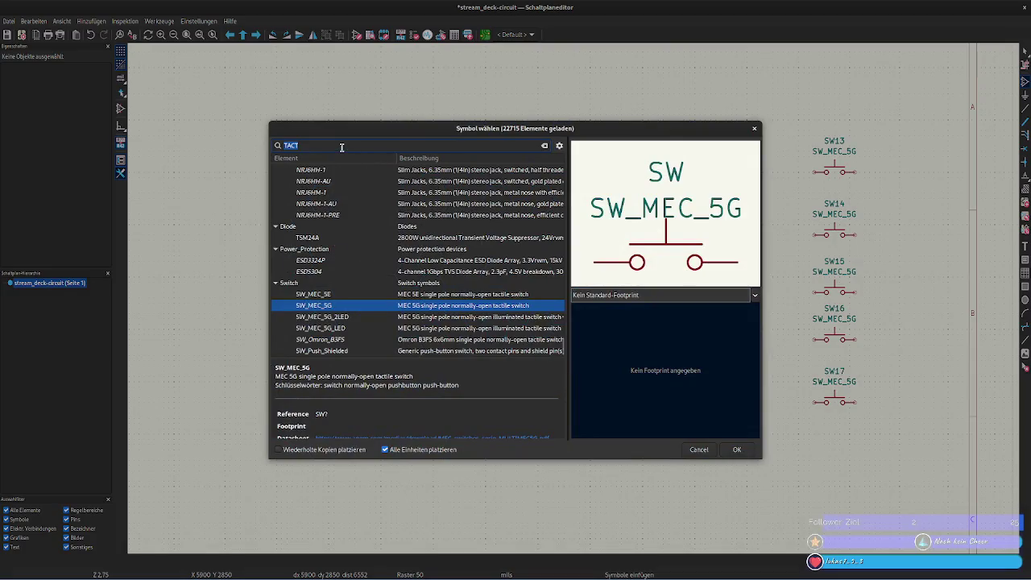
# - Search 'diode' and preview diode symbols such as 1N914WT, 1N4004 and 1N4001
pyautogui.write('diode')
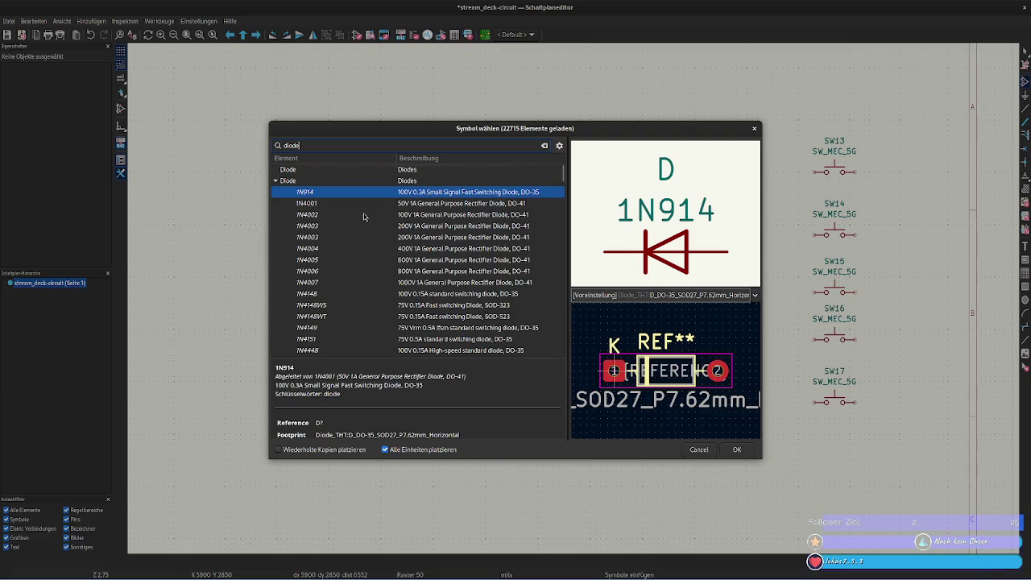
pyautogui.click(340, 167)
pyautogui.click(339, 179)
pyautogui.scroll(-5, 354, 203)
pyautogui.scroll(2, 354, 201)
pyautogui.scroll(3, 354, 200)
pyautogui.click(348, 193)
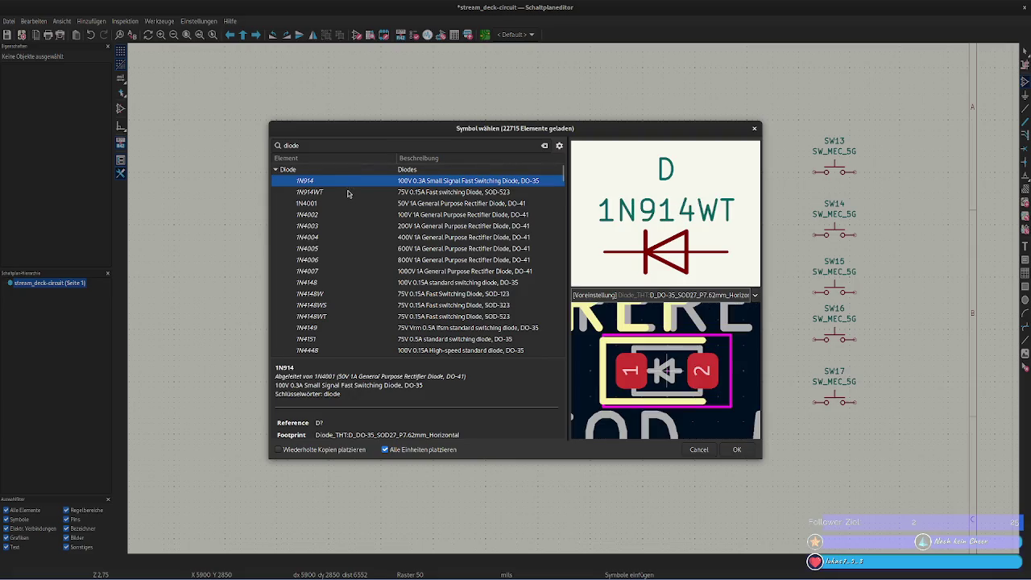
pyautogui.press('Down')
pyautogui.press('Down')
pyautogui.press('Down')
pyautogui.press('Down')
pyautogui.press('Down')
pyautogui.press('Down')
pyautogui.press('Down')
pyautogui.press('Down')
pyautogui.press('Down')
pyautogui.press('Down')
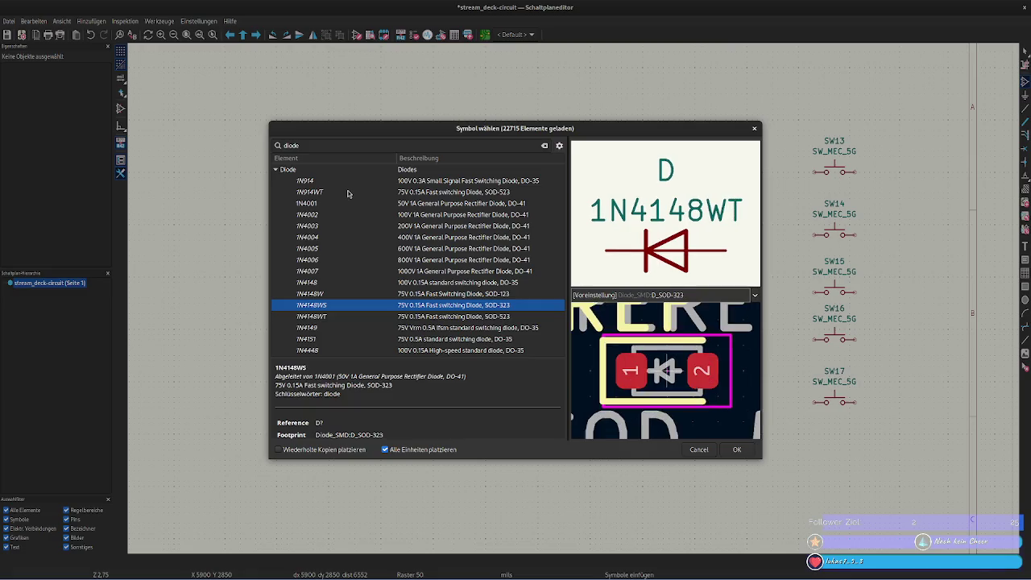
pyautogui.press('Up')
pyautogui.press('Up')
pyautogui.press('Up')
pyautogui.press('Up')
pyautogui.press('Up')
pyautogui.press('Up')
pyautogui.press('Up')
pyautogui.press('Up')
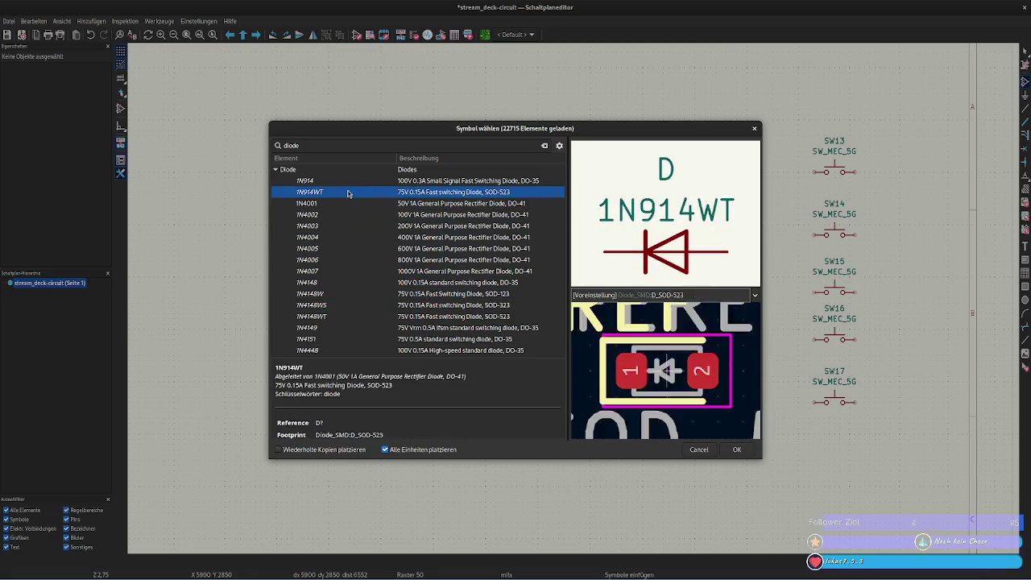
pyautogui.press('Up')
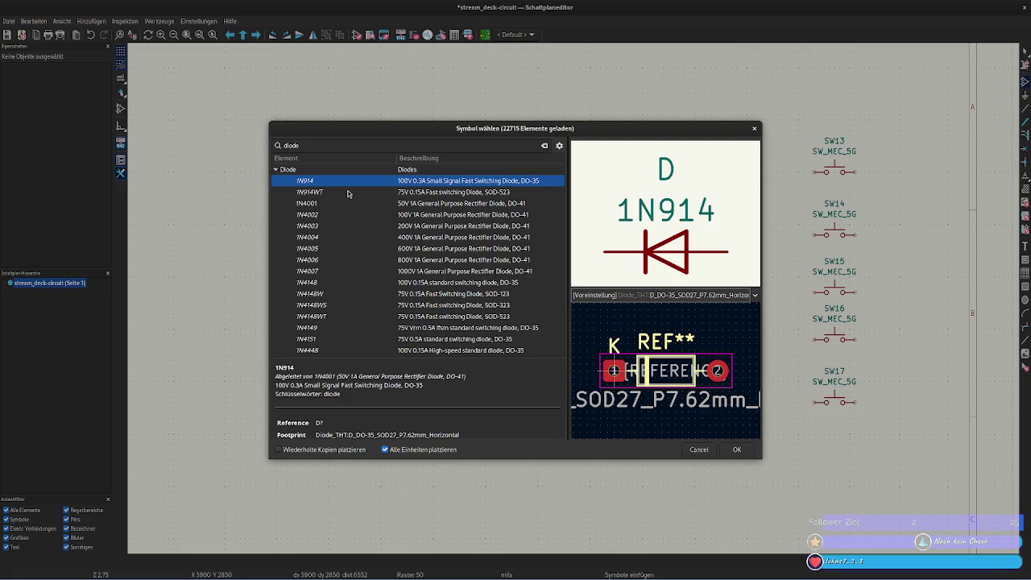
pyautogui.press('Down')
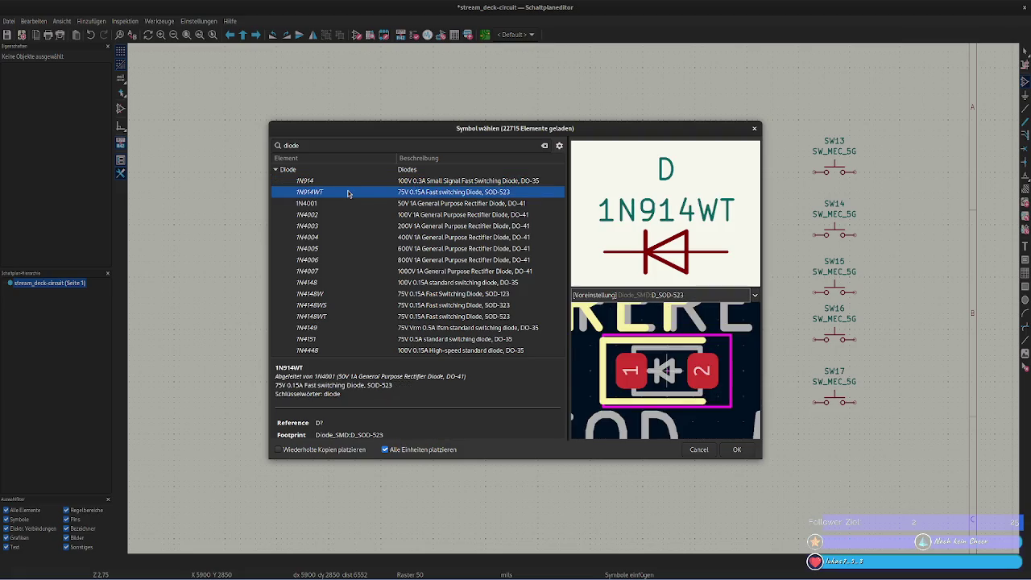
pyautogui.press('Down')
pyautogui.press('Down')
pyautogui.press('Down')
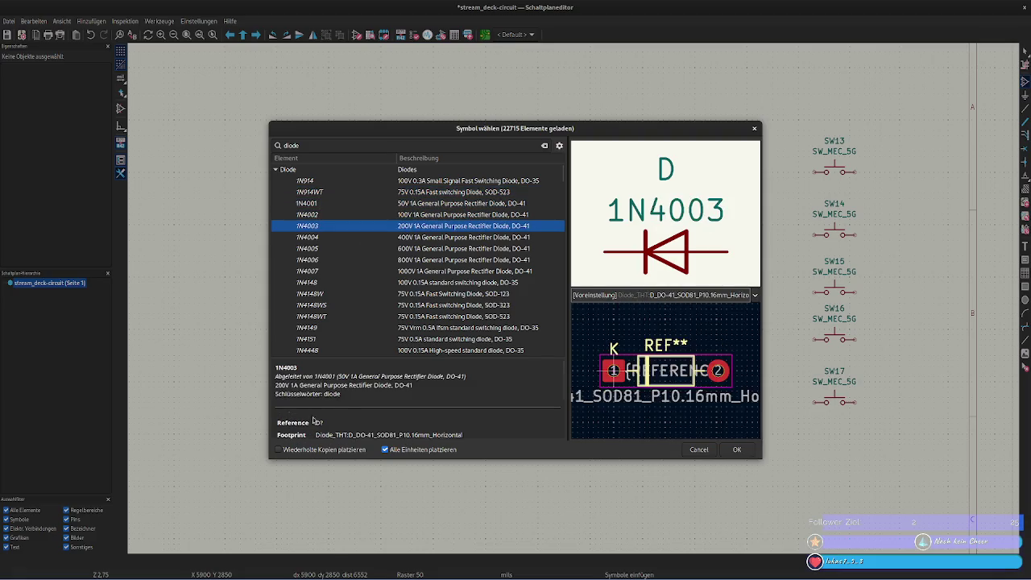
# - Check planned.md, then replace the search with the pasted 1N4148 parts-table row
pyautogui.hotkey('alt', 'Tab')
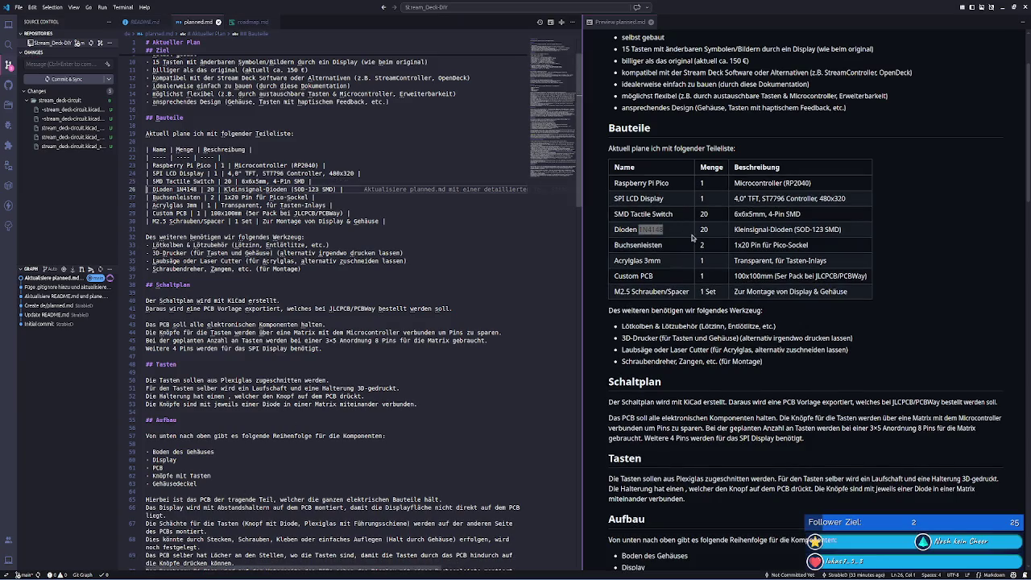
pyautogui.hotkey('alt', 'Tab')
pyautogui.doubleClick(306, 145)
pyautogui.write('| Dioden 1N4148 | 20 | Kleinsignal-Dioden (SOD-123 SMD) |')
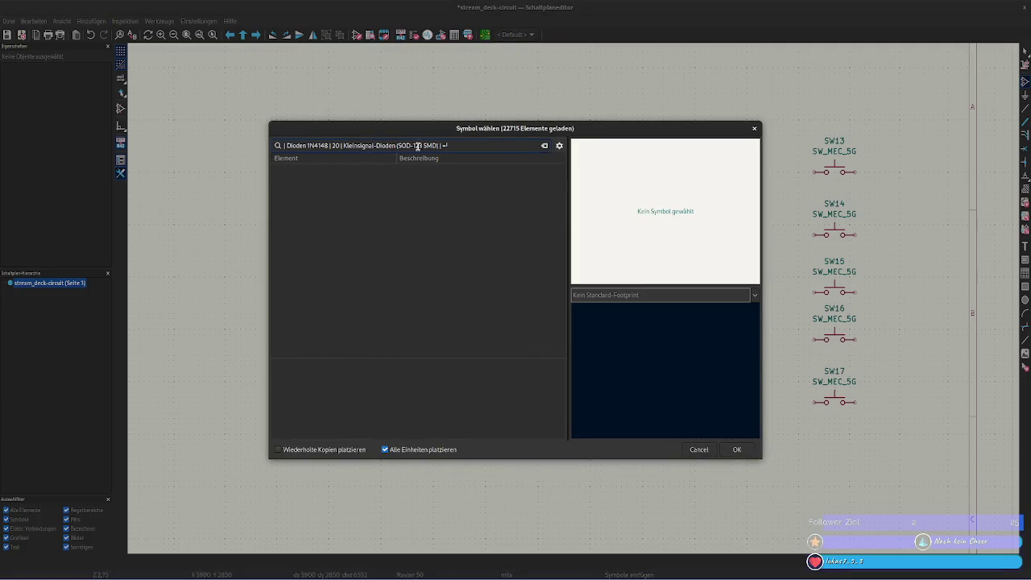
# - Trim the search text to just '1N4148' and pick the 1N4148 diode symbol
pyautogui.click(306, 147)
pyautogui.hotkey('shift', 'Home')
pyautogui.press('BackSpace')
pyautogui.press('End')
pyautogui.press('BackSpace')
pyautogui.press('BackSpace')
pyautogui.press('BackSpace')
pyautogui.press('BackSpace')
pyautogui.press('BackSpace')
pyautogui.press('BackSpace')
pyautogui.press('BackSpace')
pyautogui.press('BackSpace')
pyautogui.press('BackSpace')
pyautogui.press('BackSpace')
pyautogui.press('BackSpace')
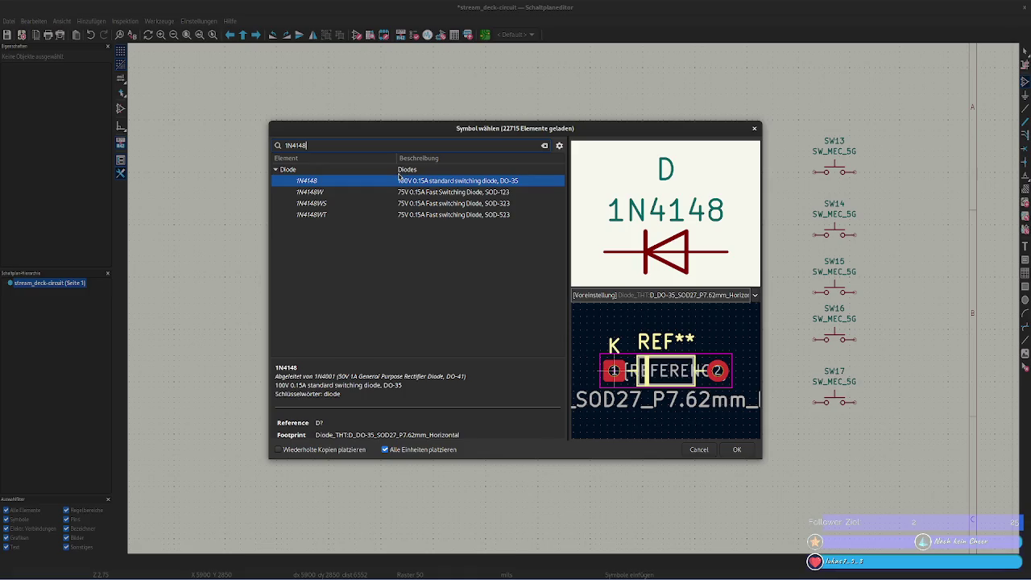
pyautogui.doubleClick(397, 184)
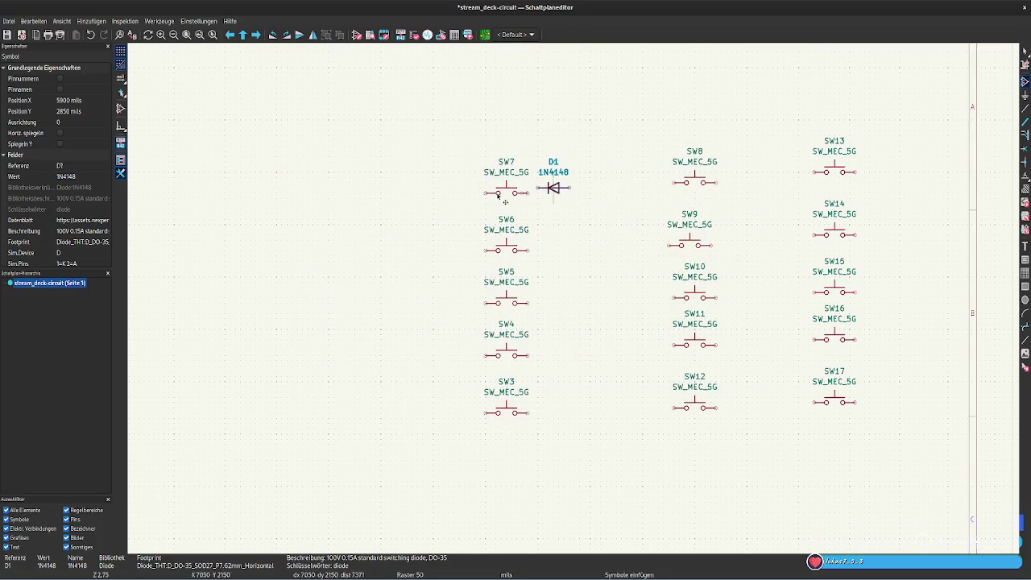
# - Place diode D1 beside SW7 and copy D2–D5 down beside SW6–SW3
pyautogui.click(455, 195)
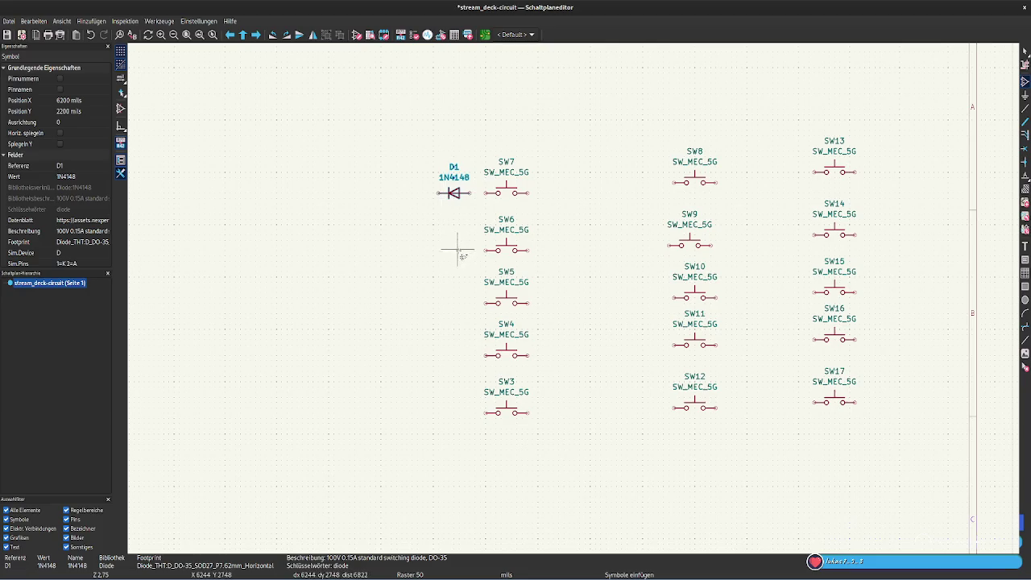
pyautogui.press('Escape')
pyautogui.hotkey('ctrl', 'd')
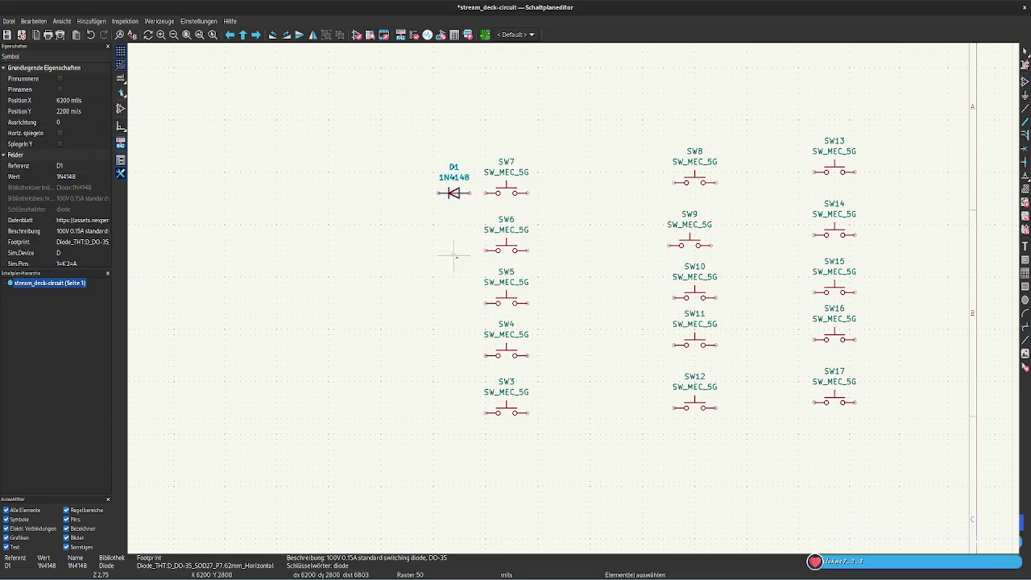
pyautogui.click(463, 259)
pyautogui.hotkey('ctrl', 'd')
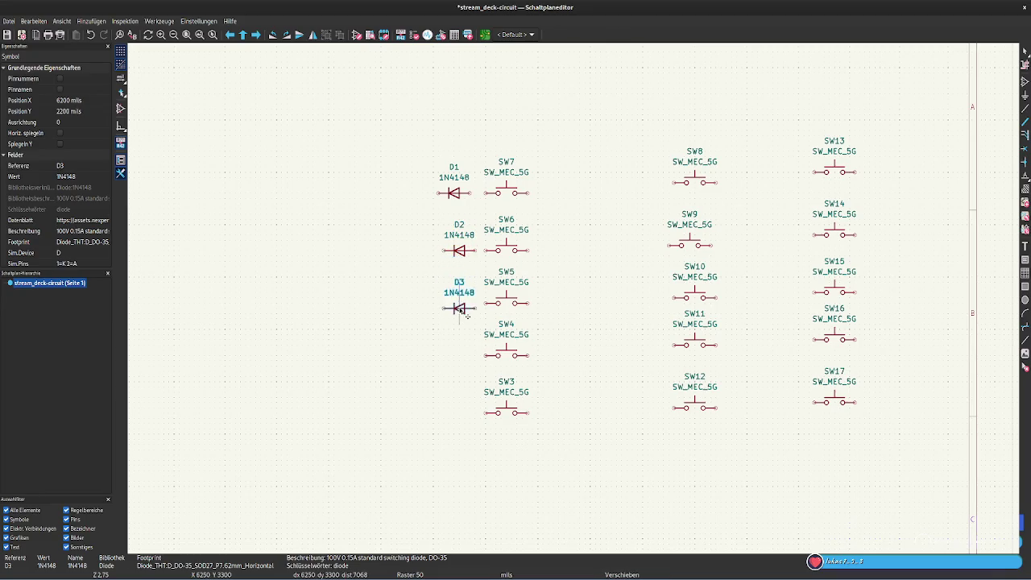
pyautogui.click(463, 307)
pyautogui.hotkey('ctrl', 'd')
pyautogui.click(462, 359)
pyautogui.hotkey('ctrl', 'd')
pyautogui.click(461, 416)
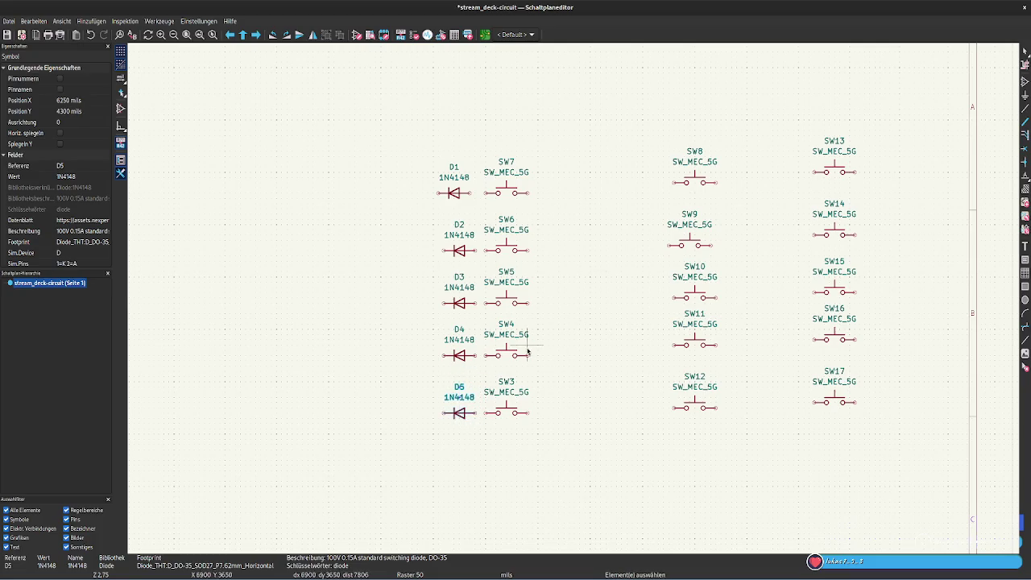
# - Duplicate the five-diode column twice as D6–D10 and D11–D15 beside the other switch columns
pyautogui.press('Escape')
pyautogui.click(460, 416)
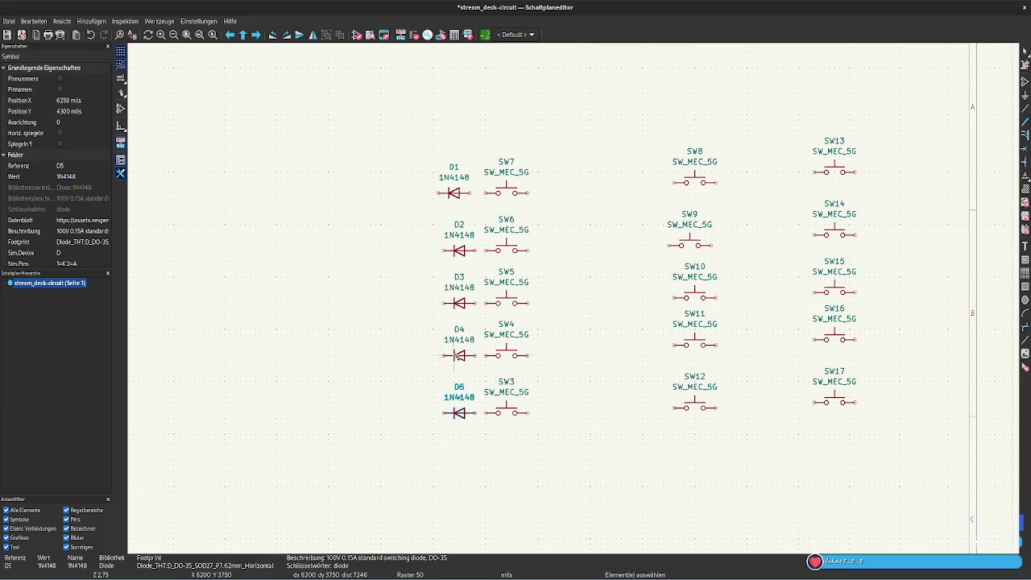
pyautogui.keyDown('shift'); pyautogui.click(459, 355); pyautogui.keyUp('shift')
pyautogui.keyDown('shift'); pyautogui.click(461, 304); pyautogui.keyUp('shift')
pyautogui.keyDown('shift'); pyautogui.click(459, 251); pyautogui.keyUp('shift')
pyautogui.keyDown('shift'); pyautogui.click(456, 194); pyautogui.keyUp('shift')
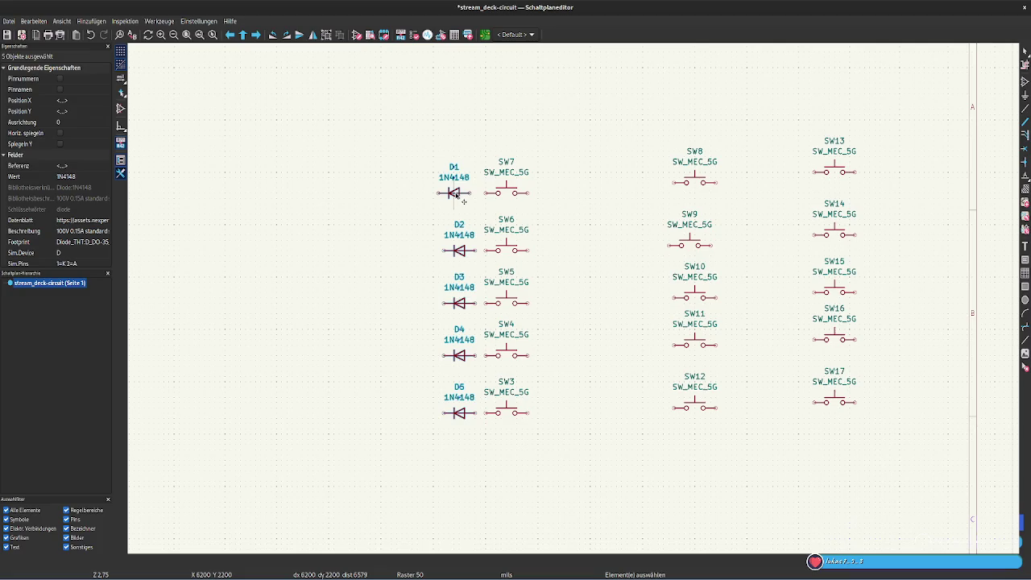
pyautogui.hotkey('ctrl', 'd')
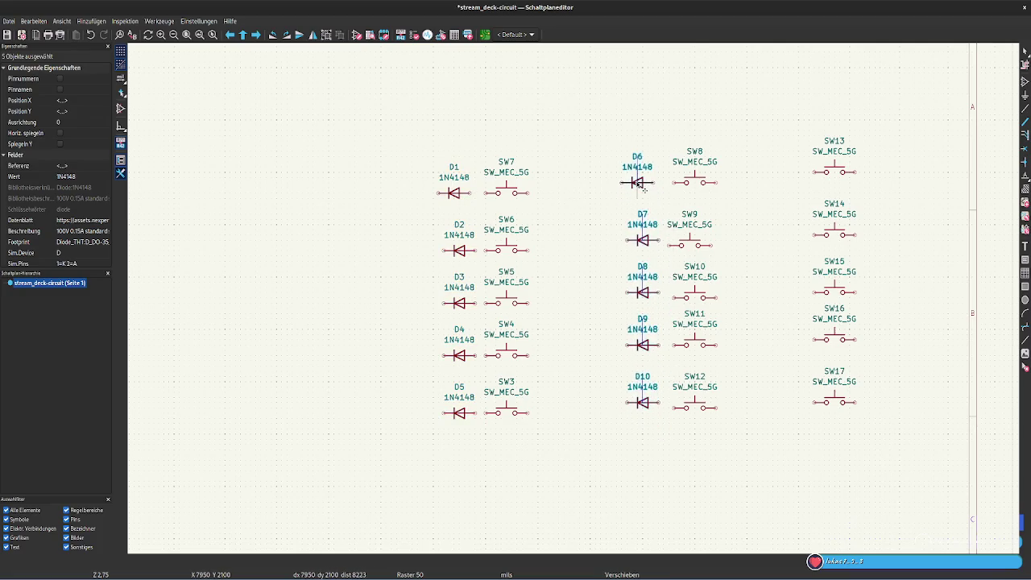
pyautogui.click(635, 184)
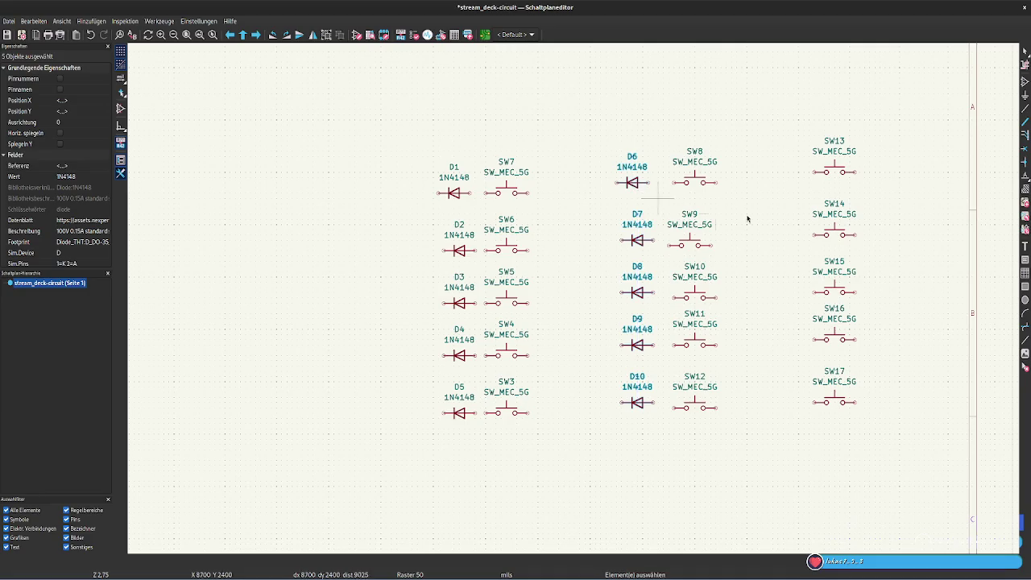
pyautogui.hotkey('ctrl', 'd')
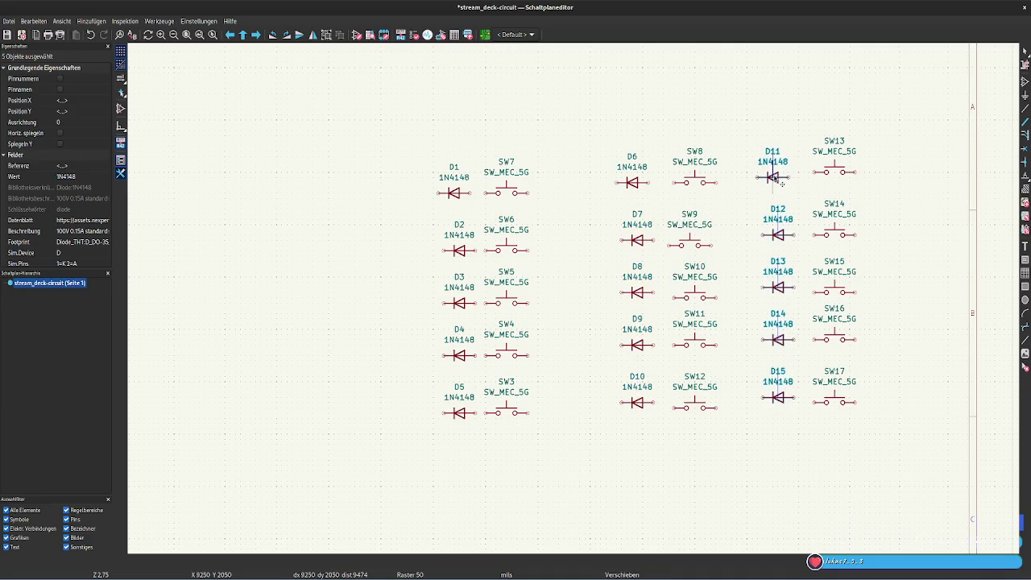
pyautogui.click(781, 185)
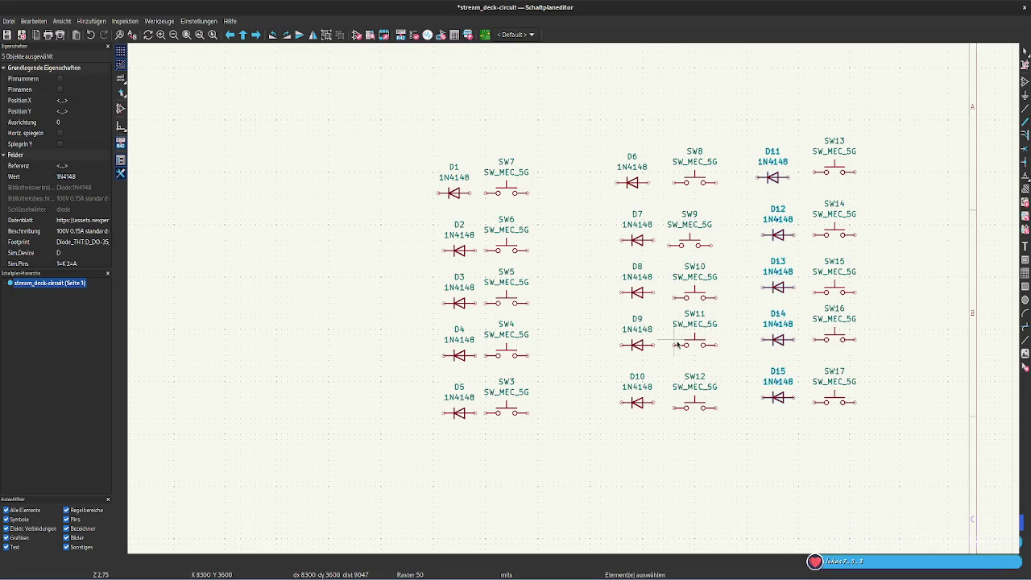
pyautogui.scroll(-3, 516, 306)
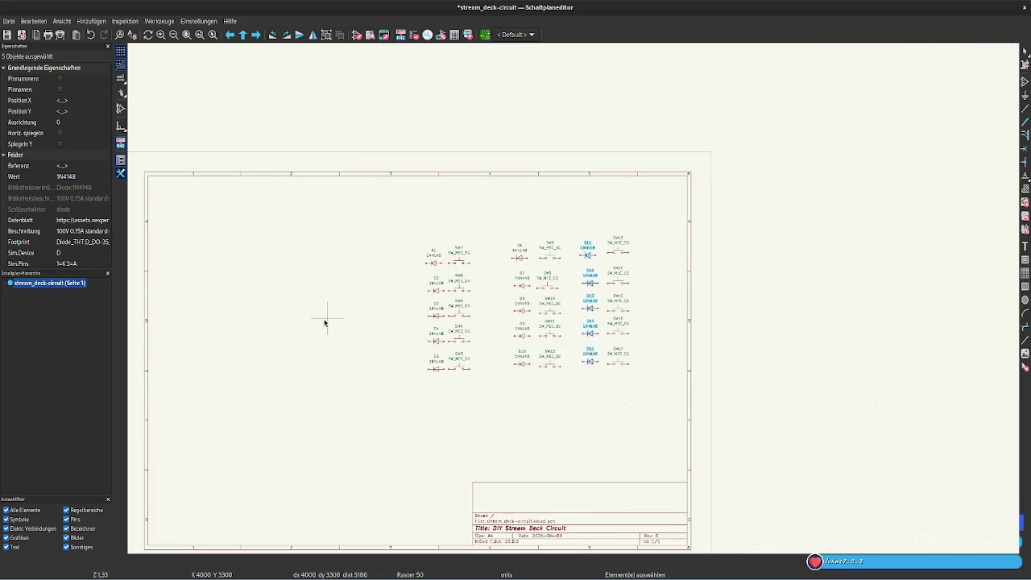
# - Zoom across the sheet to review the switch-diode grid, then reopen the symbol chooser with A
pyautogui.scroll(1, 382, 295)
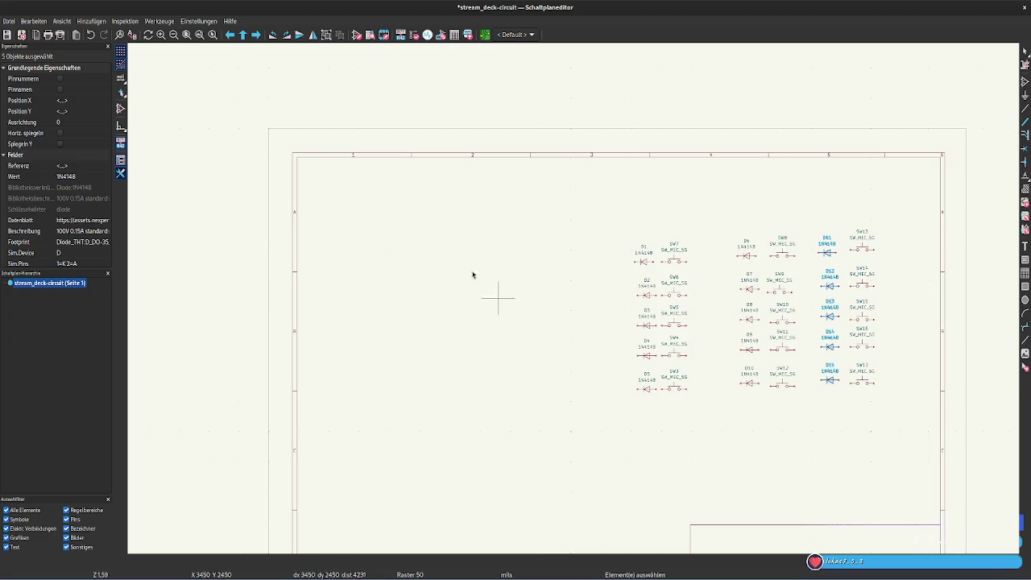
pyautogui.scroll(-1, 343, 191)
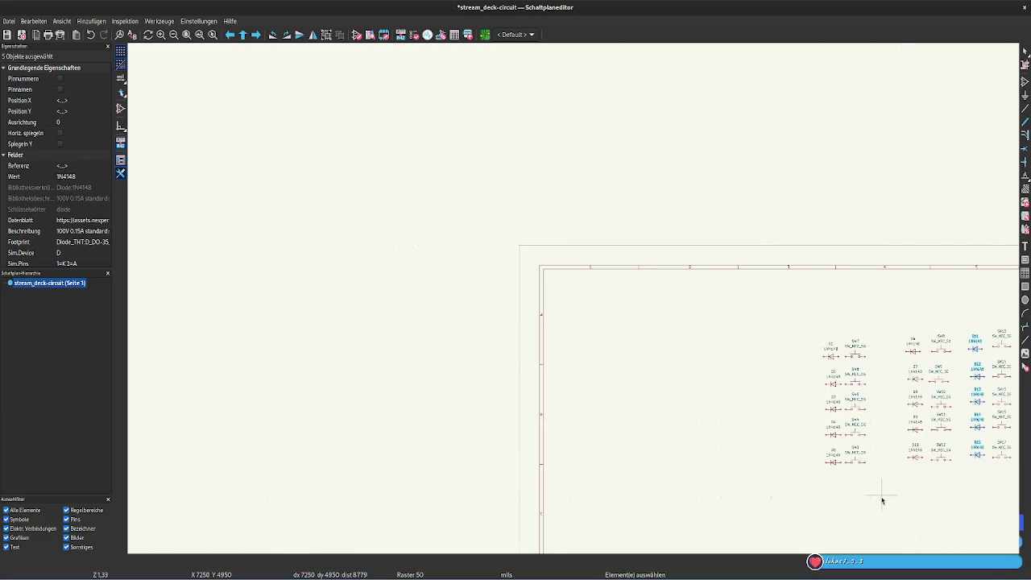
pyautogui.scroll(-1, 881, 495)
pyautogui.scroll(1, 516, 260)
pyautogui.scroll(1, 586, 304)
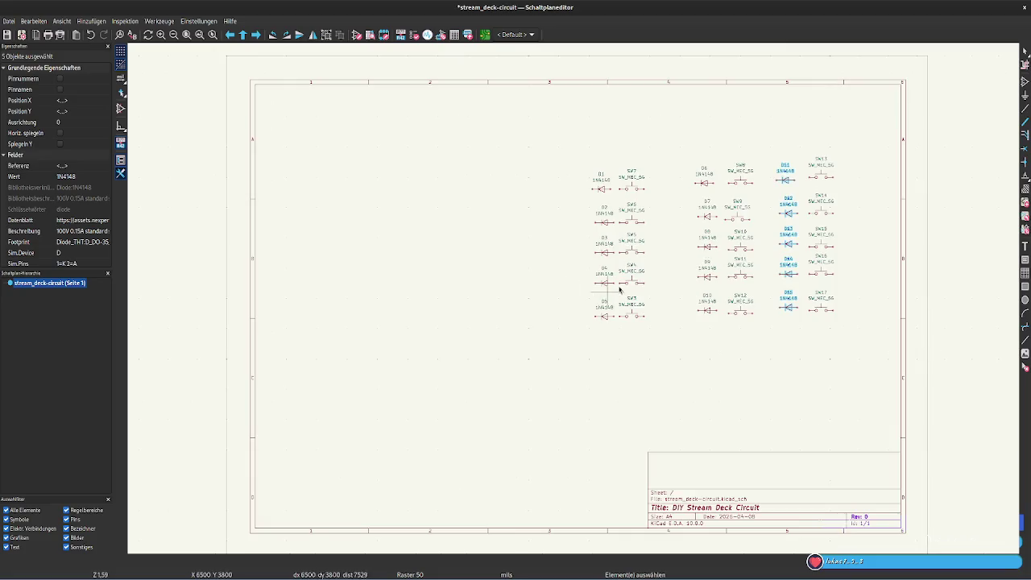
pyautogui.scroll(1, 580, 300)
pyautogui.press('a')
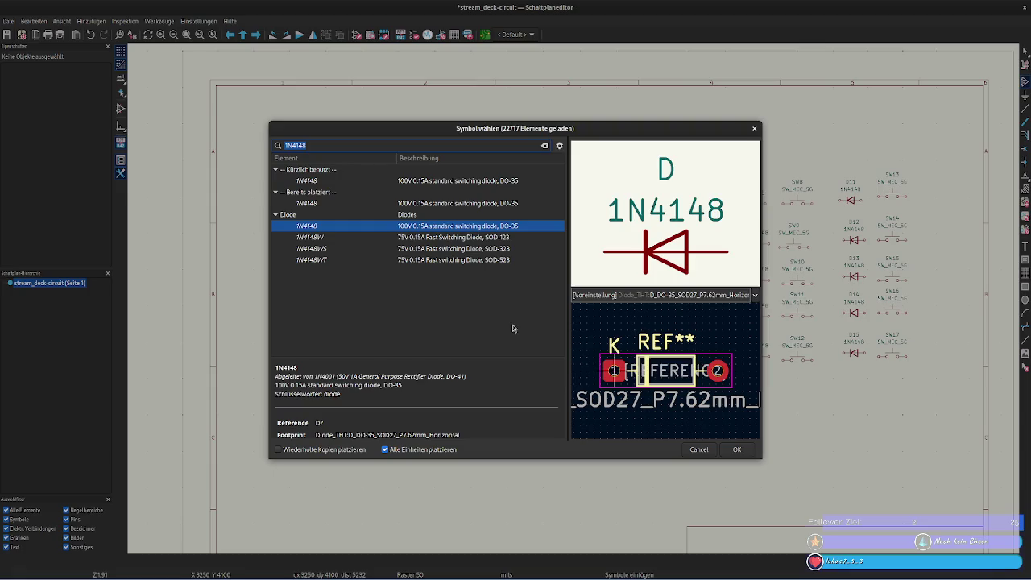
# - Search 'pico' and preview the RaspberryPi_Pico module symbol
pyautogui.write('pico')
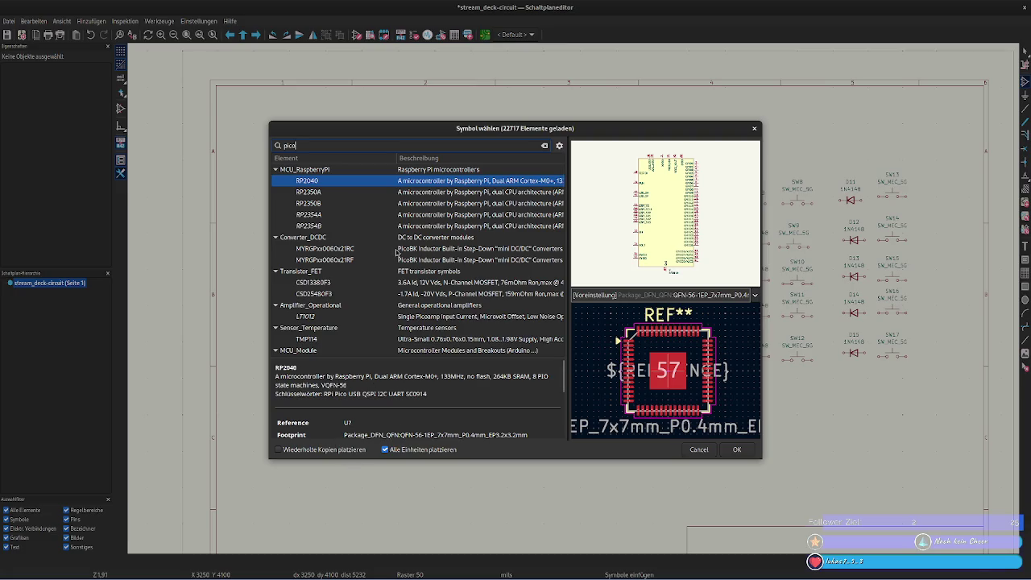
pyautogui.scroll(-1, 397, 253)
pyautogui.scroll(1, 396, 253)
pyautogui.scroll(-2, 397, 253)
pyautogui.click(347, 288)
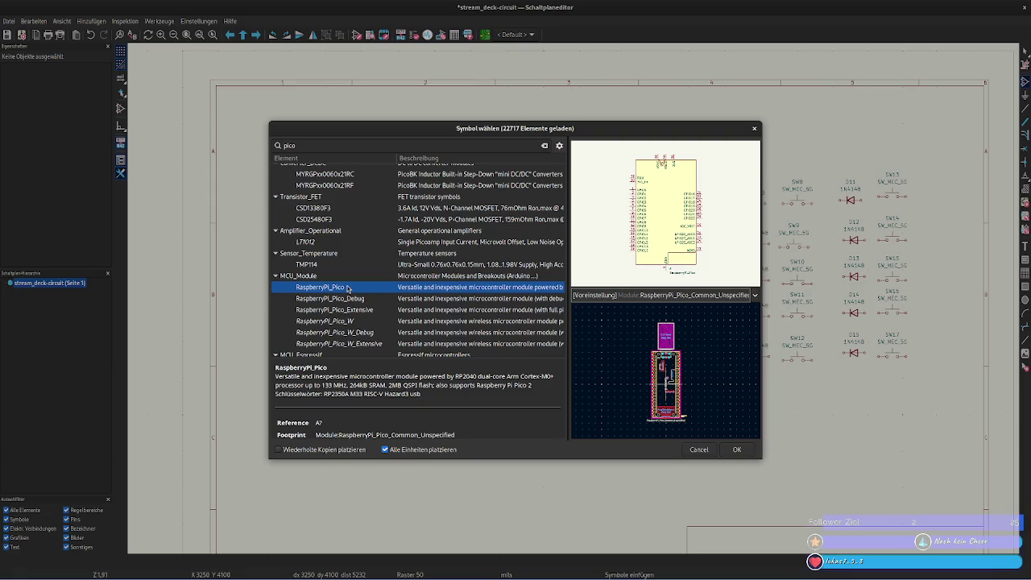
# - Compare the RP2040, RP2350A and RP2354B chips, then pick RaspberryPi_Pico under MCU_Module
pyautogui.scroll(2, 347, 287)
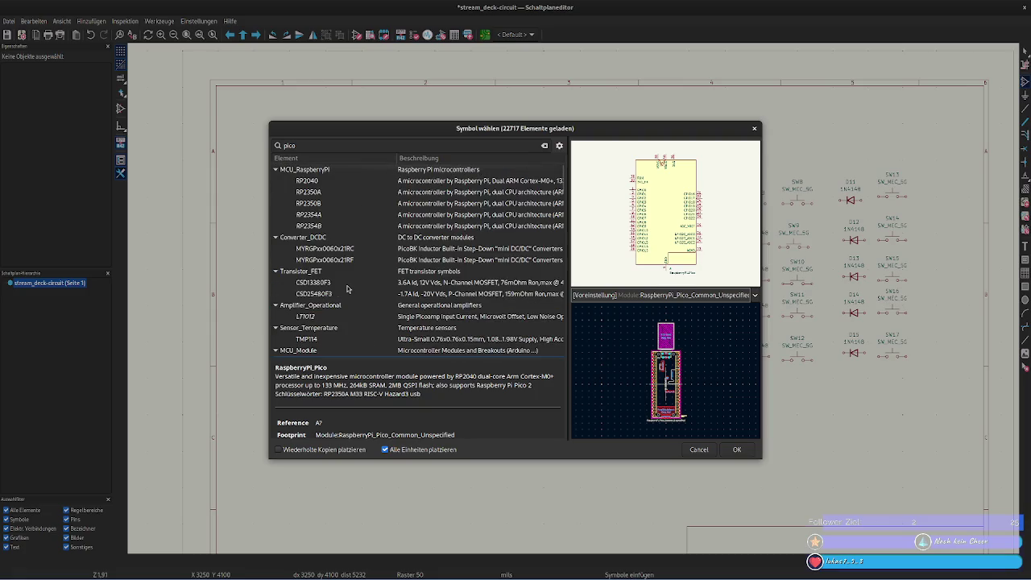
pyautogui.click(332, 183)
pyautogui.click(330, 193)
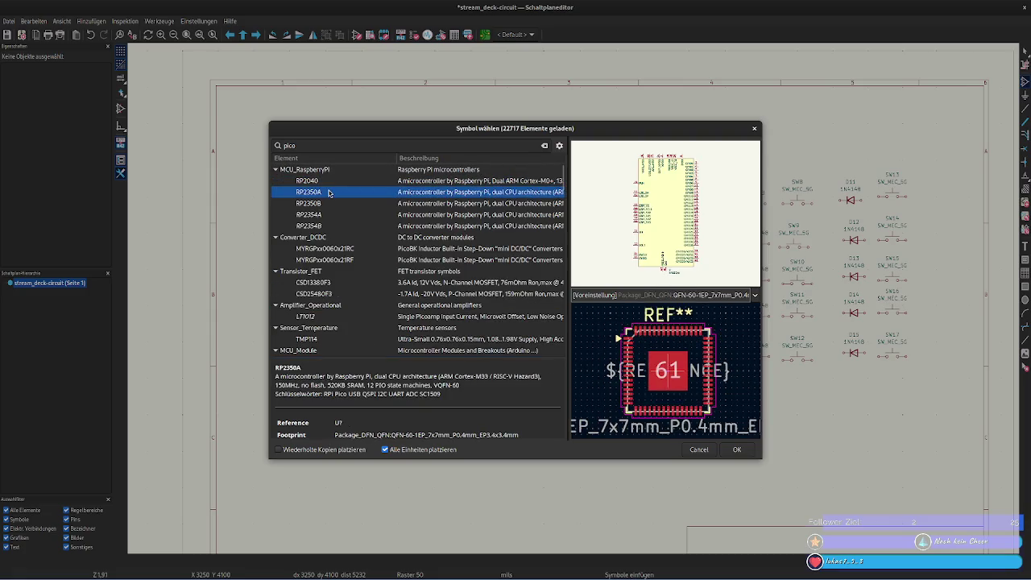
pyautogui.click(327, 215)
pyautogui.click(327, 226)
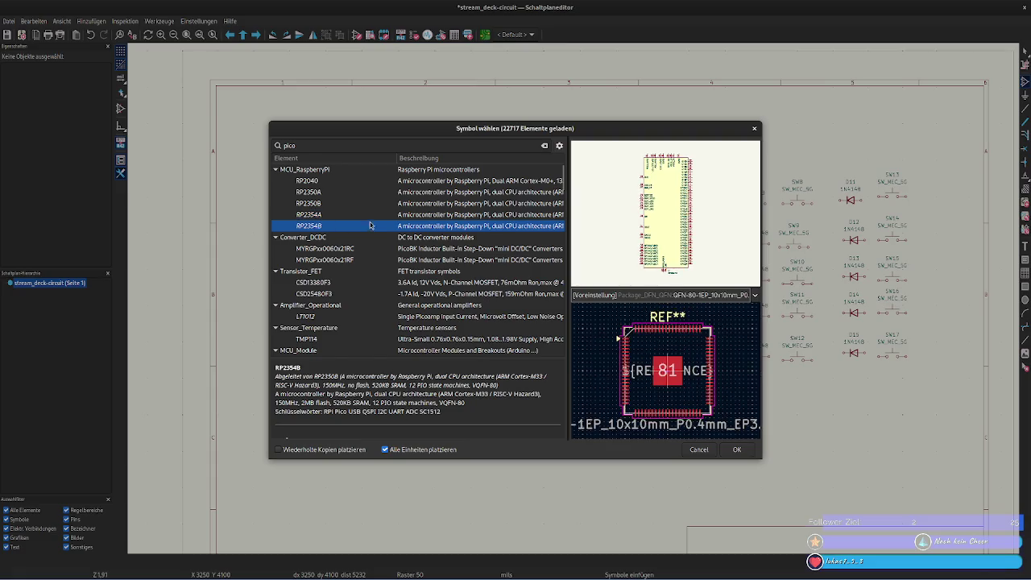
pyautogui.scroll(-3, 355, 257)
pyautogui.click(341, 251)
pyautogui.click(340, 264)
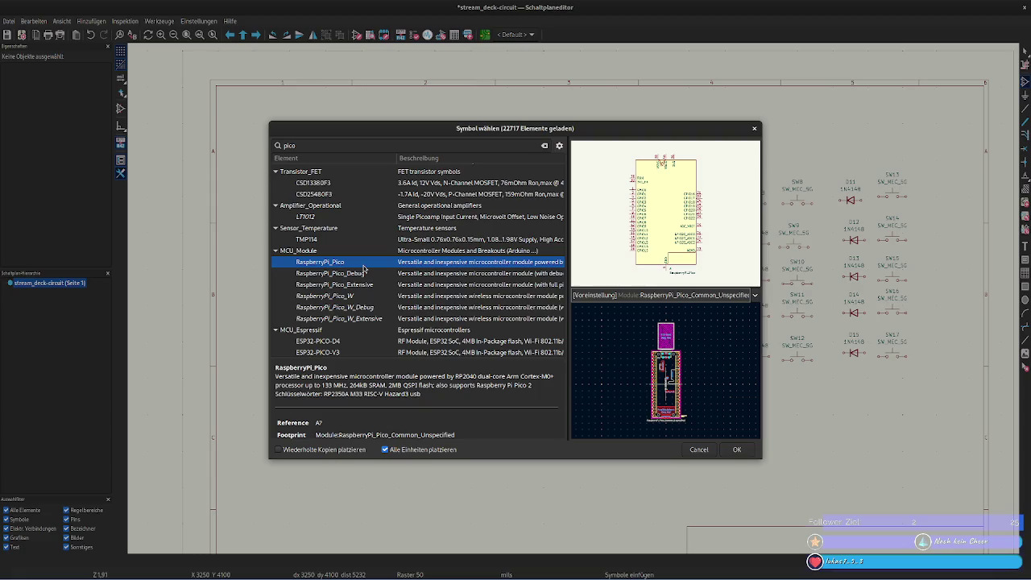
pyautogui.doubleClick(363, 269)
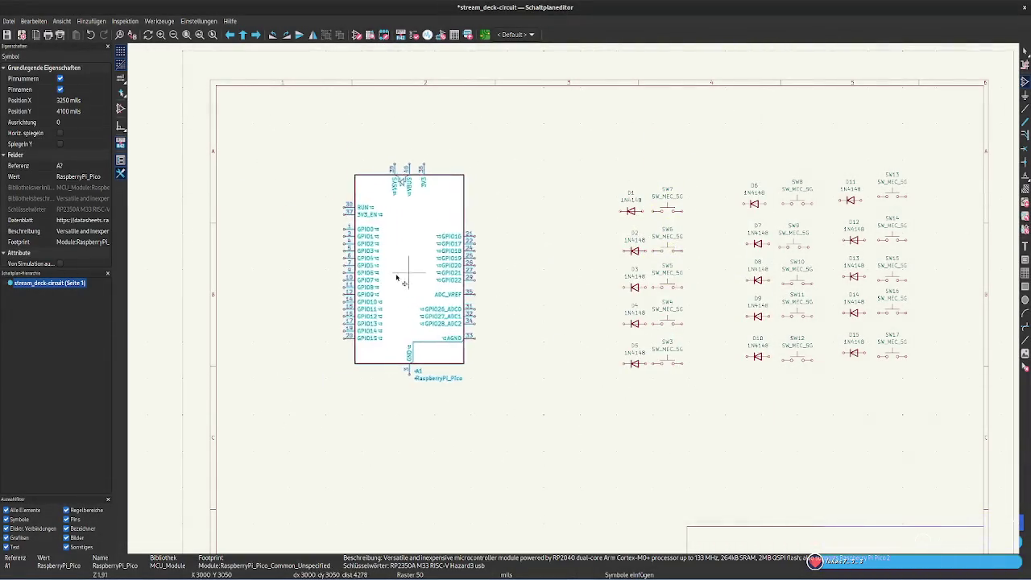
# - Place Pico A1 left of the diodes and cancel the accidental duplicate copy
pyautogui.click(381, 282)
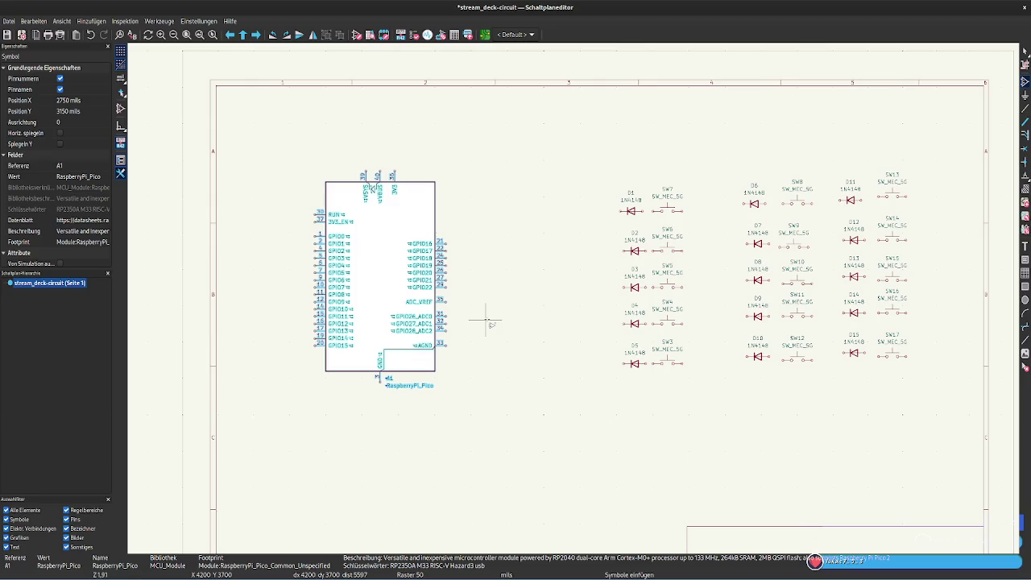
pyautogui.hotkey('ctrl', 'd')
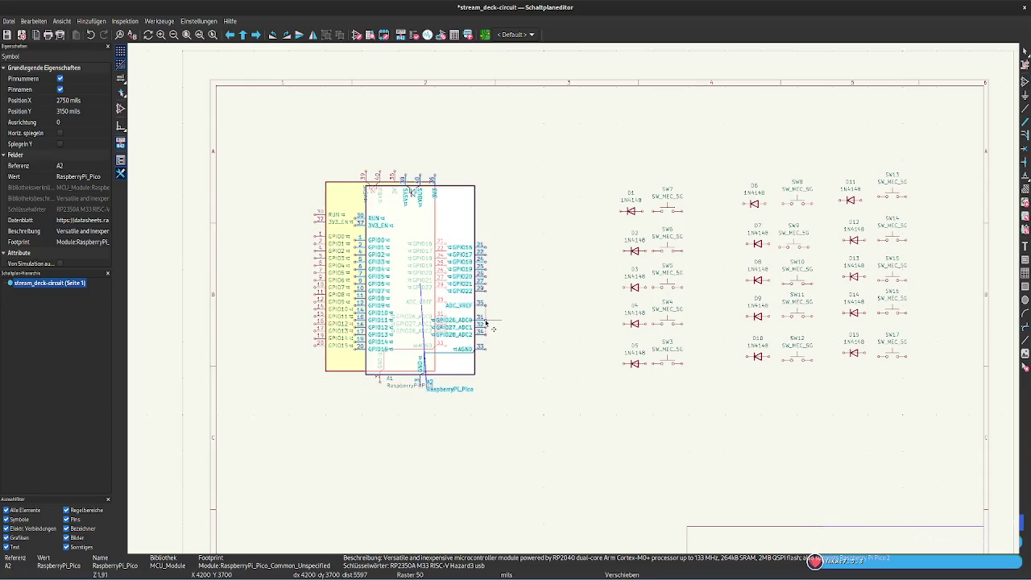
pyautogui.press('Escape')
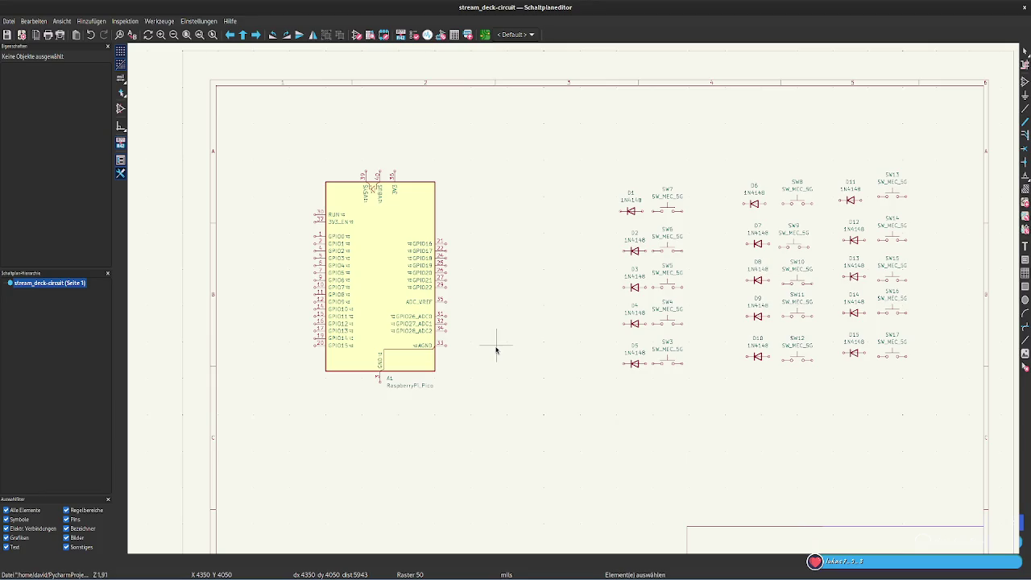
# - Open the symbol chooser with A, search 'spi' and scroll through the matching symbols
pyautogui.write('a')
pyautogui.write('spi')
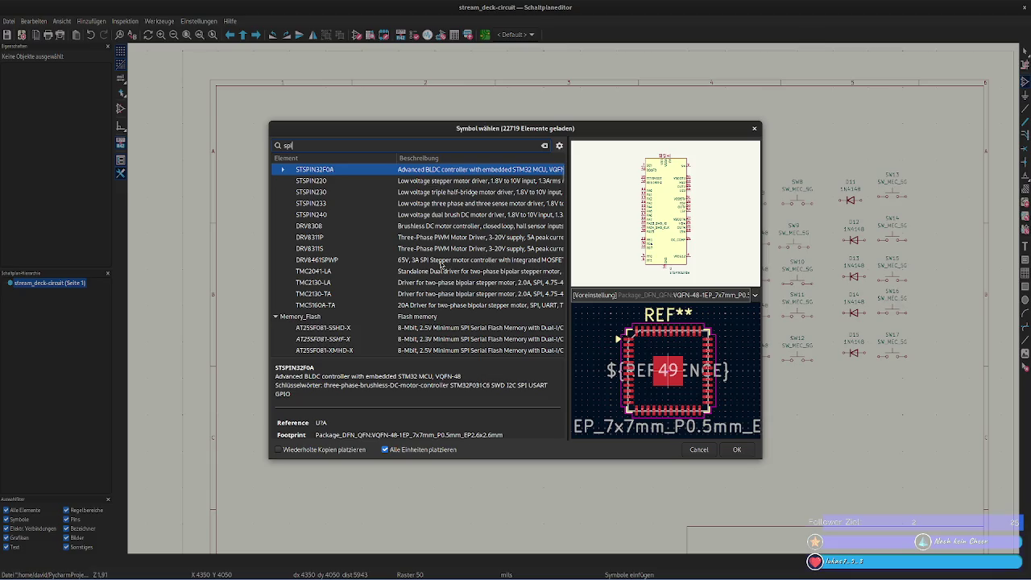
pyautogui.scroll(-3, 442, 266)
pyautogui.scroll(4, 440, 266)
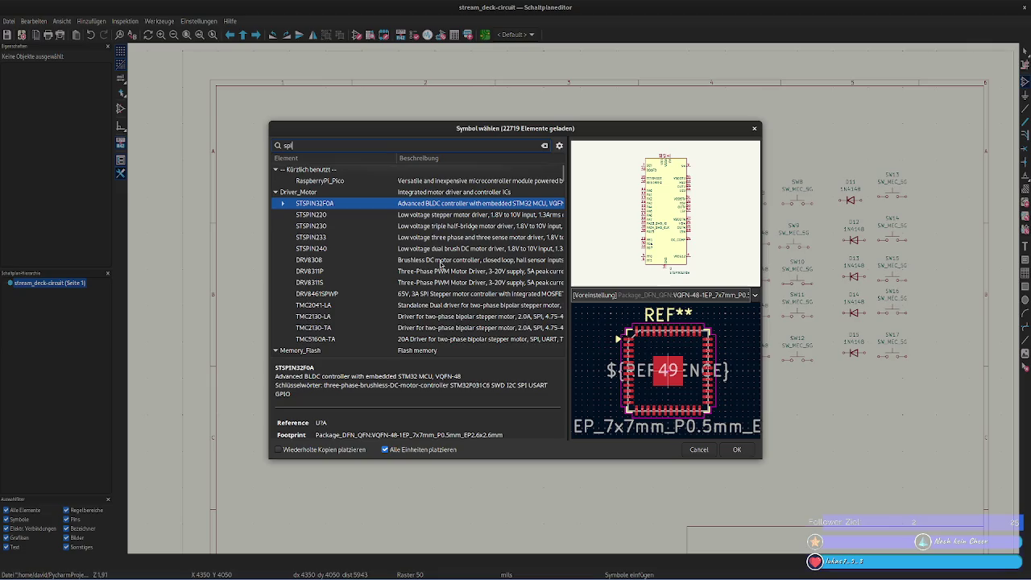
pyautogui.scroll(-5, 441, 266)
pyautogui.scroll(-5, 441, 265)
pyautogui.scroll(-4, 441, 266)
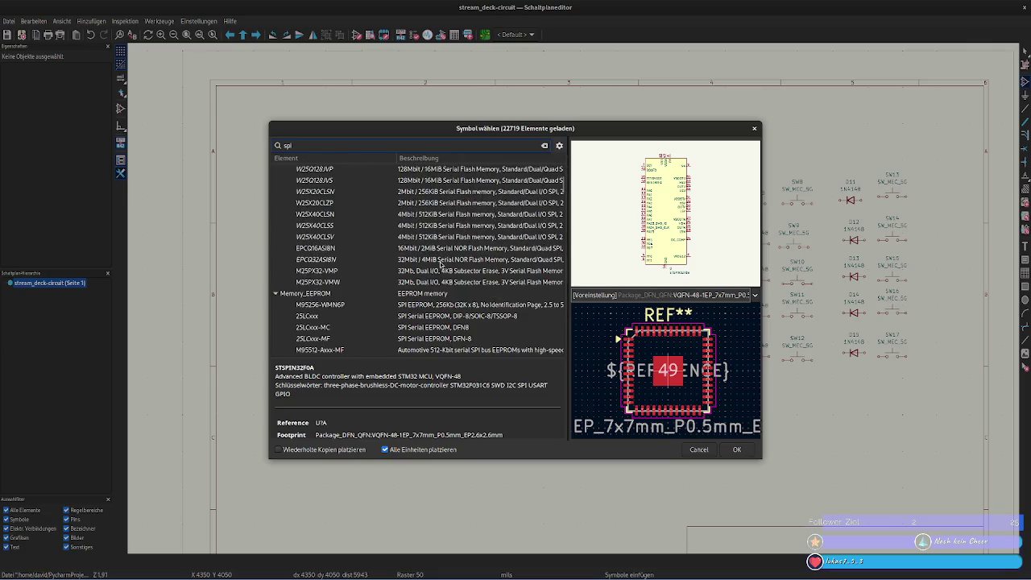
pyautogui.scroll(-3, 442, 265)
pyautogui.scroll(-3, 441, 266)
pyautogui.scroll(-3, 442, 266)
pyautogui.scroll(-3, 442, 266)
pyautogui.scroll(-3, 442, 266)
pyautogui.scroll(-3, 441, 265)
pyautogui.scroll(-3, 441, 266)
pyautogui.scroll(-3, 441, 266)
pyautogui.scroll(-3, 442, 266)
pyautogui.scroll(-3, 441, 266)
pyautogui.scroll(-3, 442, 266)
pyautogui.scroll(-3, 441, 266)
pyautogui.scroll(-3, 442, 266)
pyautogui.scroll(-3, 442, 266)
pyautogui.scroll(-3, 442, 266)
pyautogui.scroll(-2, 441, 266)
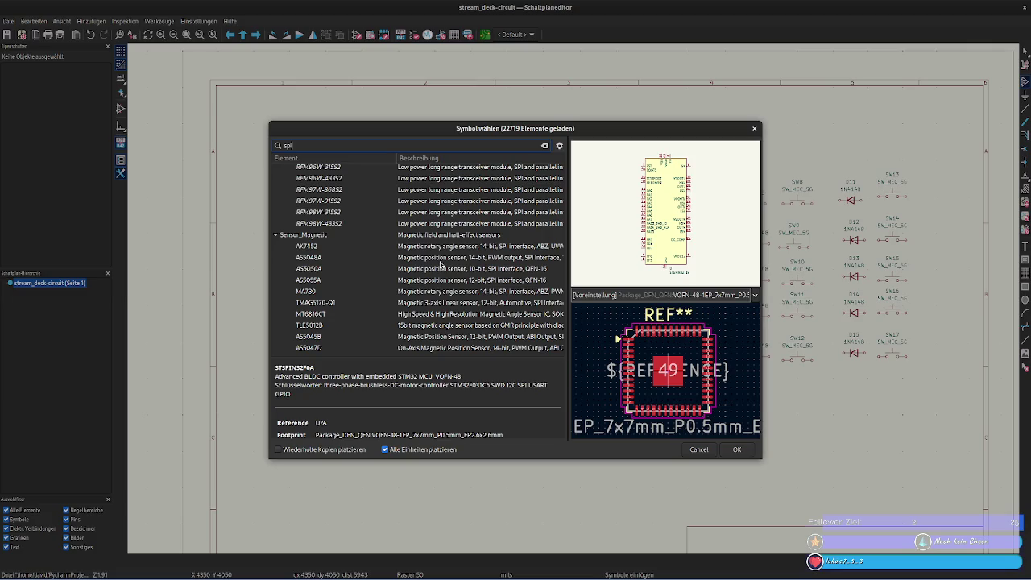
# - Scroll further through the SPI results, then start adding 'display' to the search
pyautogui.scroll(-2, 440, 263)
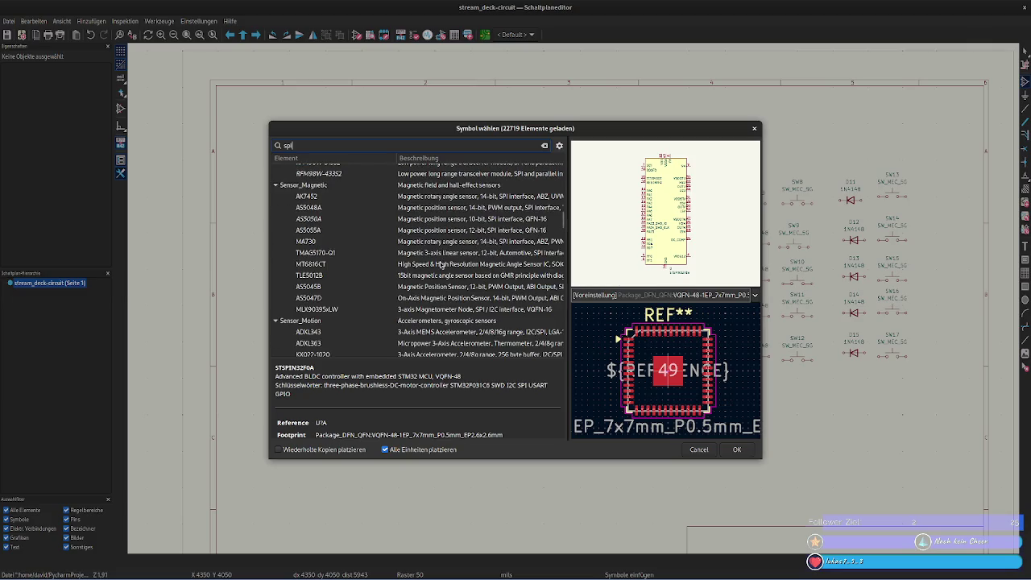
pyautogui.scroll(-2, 441, 263)
pyautogui.scroll(-1, 440, 264)
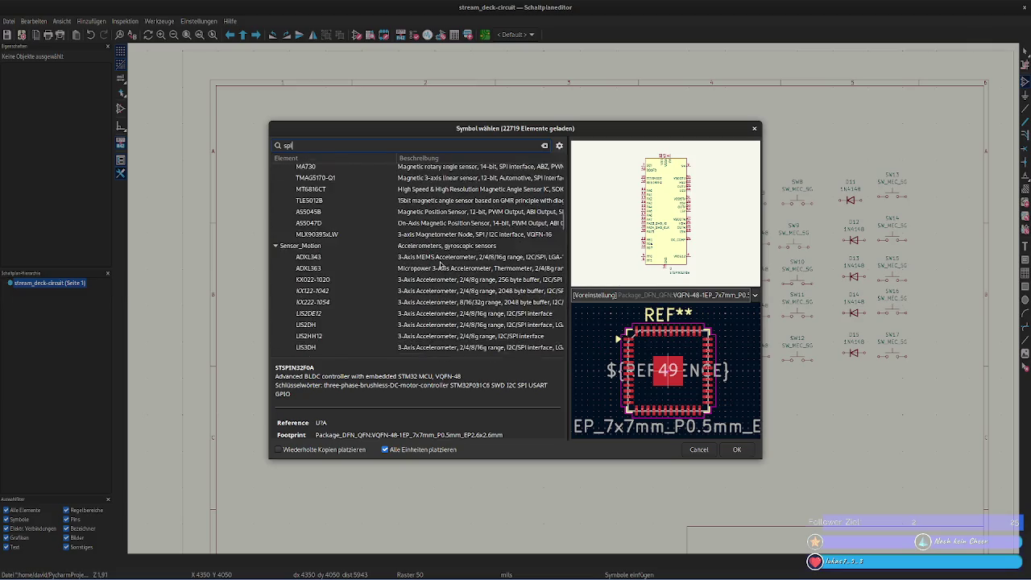
pyautogui.scroll(-2, 440, 263)
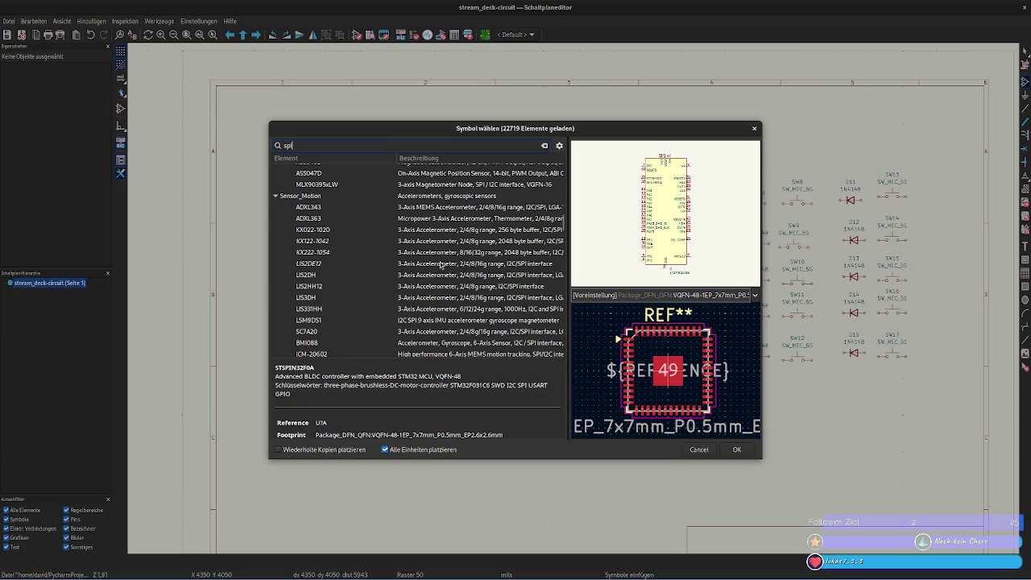
pyautogui.write('dis')
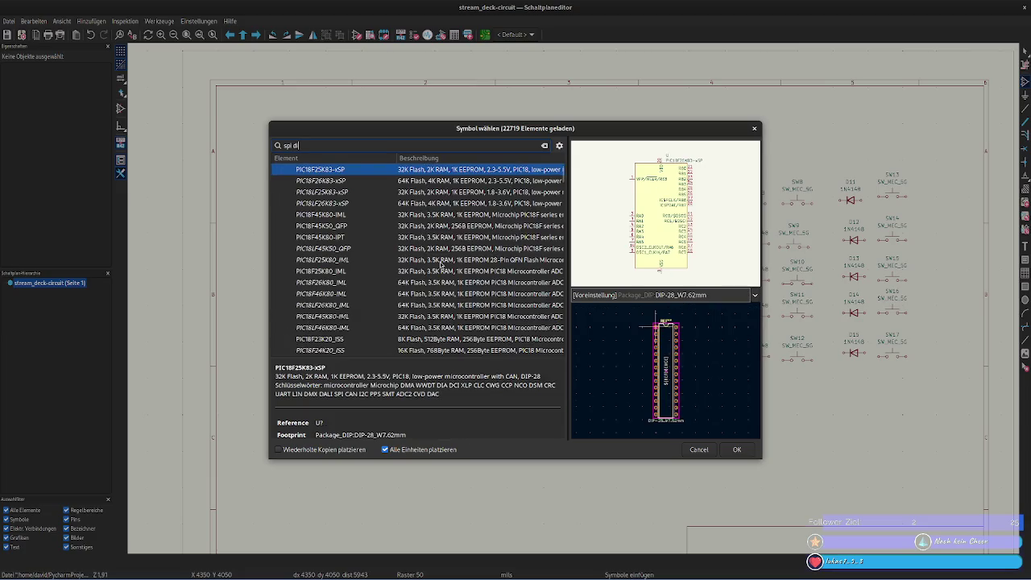
pyautogui.write('play')
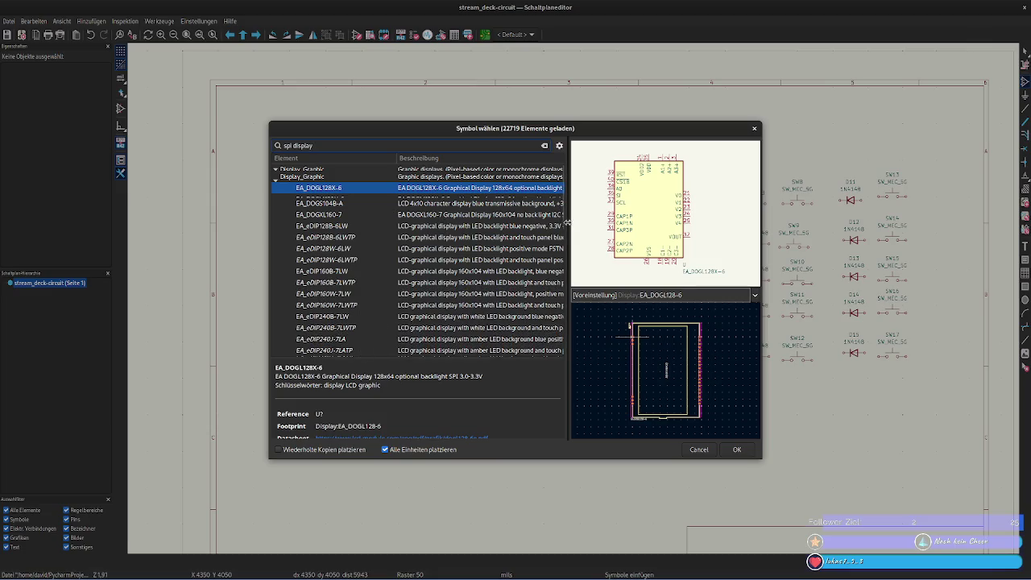
# - Widen the symbol list pane and enlarge the symbol chooser window
pyautogui.moveTo(568, 224)
pyautogui.mouseDown()
pyautogui.moveTo(593, 223)
pyautogui.moveTo(578, 223)
pyautogui.mouseUp()
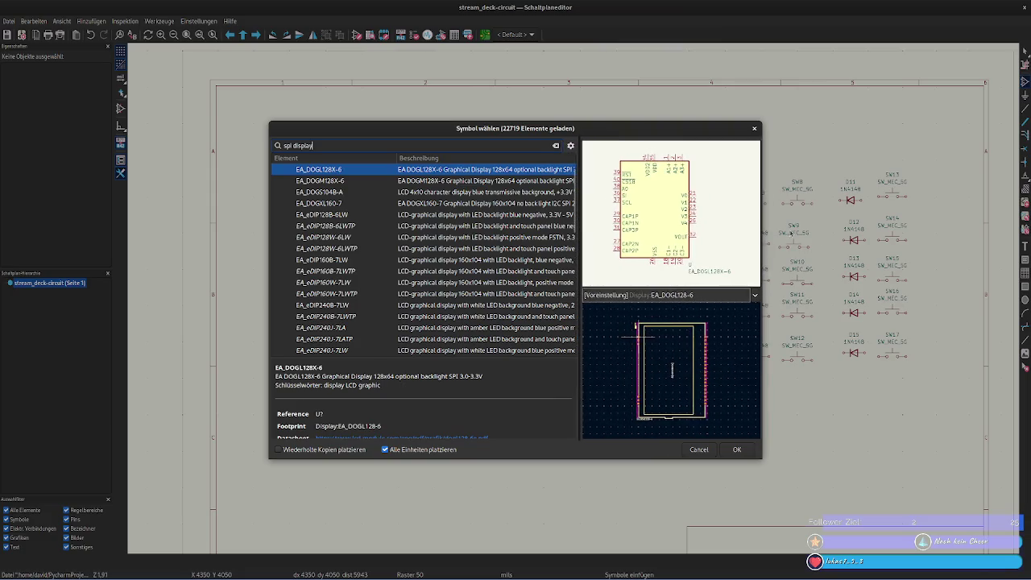
pyautogui.moveTo(761, 348); pyautogui.dragTo(815, 348)
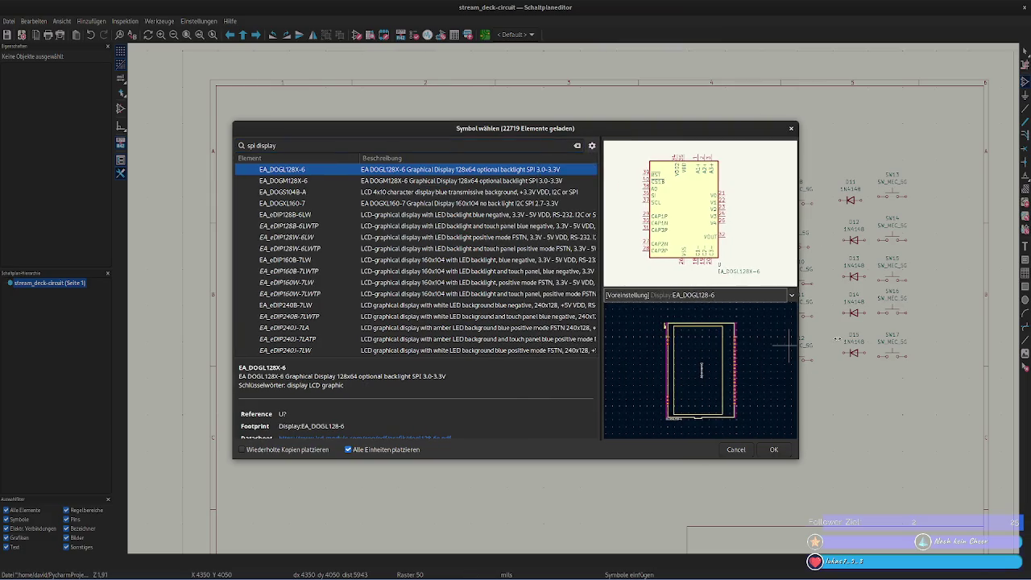
pyautogui.moveTo(879, 333); pyautogui.dragTo(917, 333)
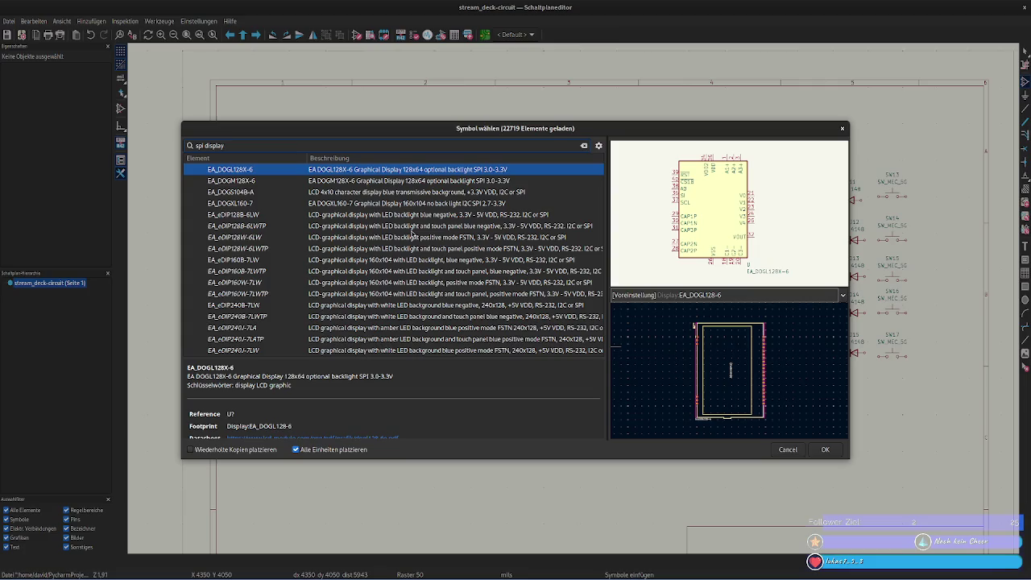
# - Preview EA_eDIPTFT43-A and its -ATC and -ATP variants, settling on EA_eDIPTFT43-A
pyautogui.scroll(-2, 412, 235)
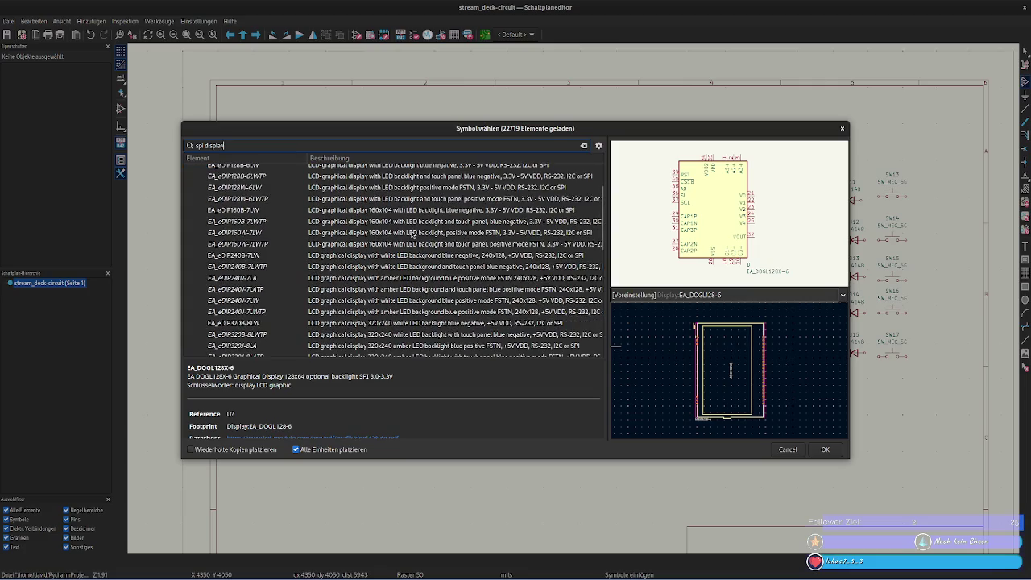
pyautogui.scroll(-2, 412, 234)
pyautogui.scroll(-1, 411, 233)
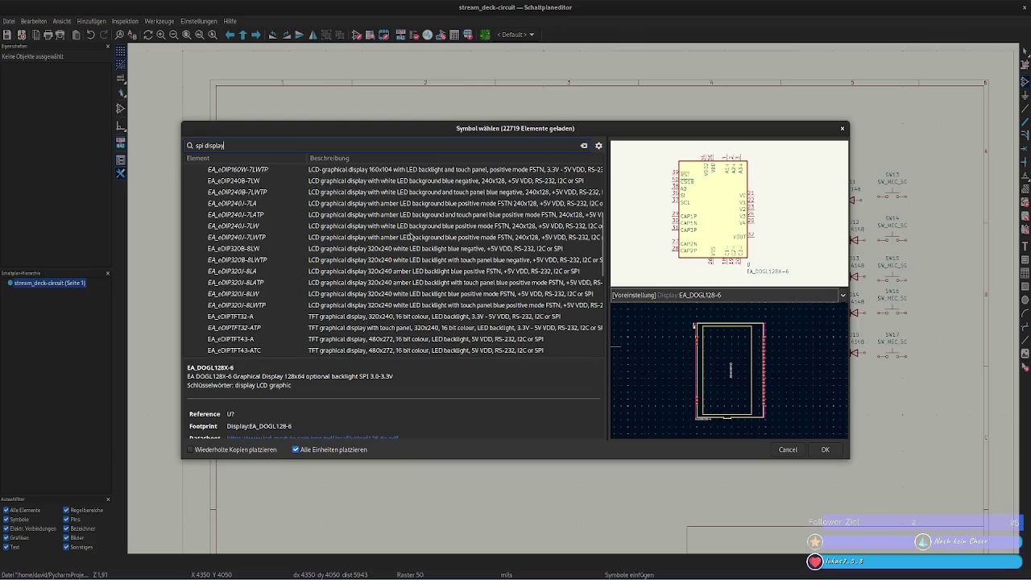
pyautogui.click(369, 339)
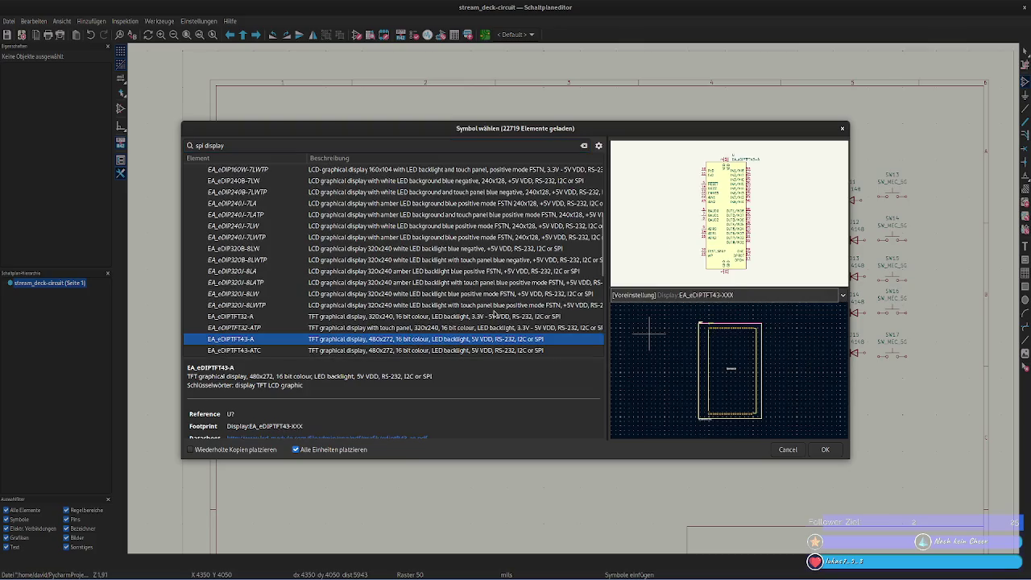
pyautogui.scroll(-1, 496, 314)
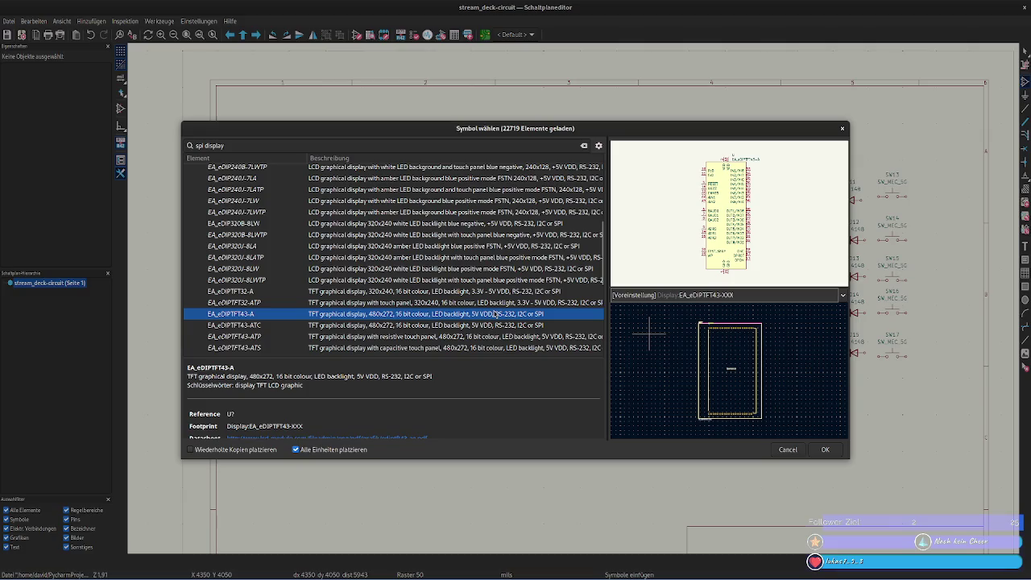
pyautogui.click(491, 324)
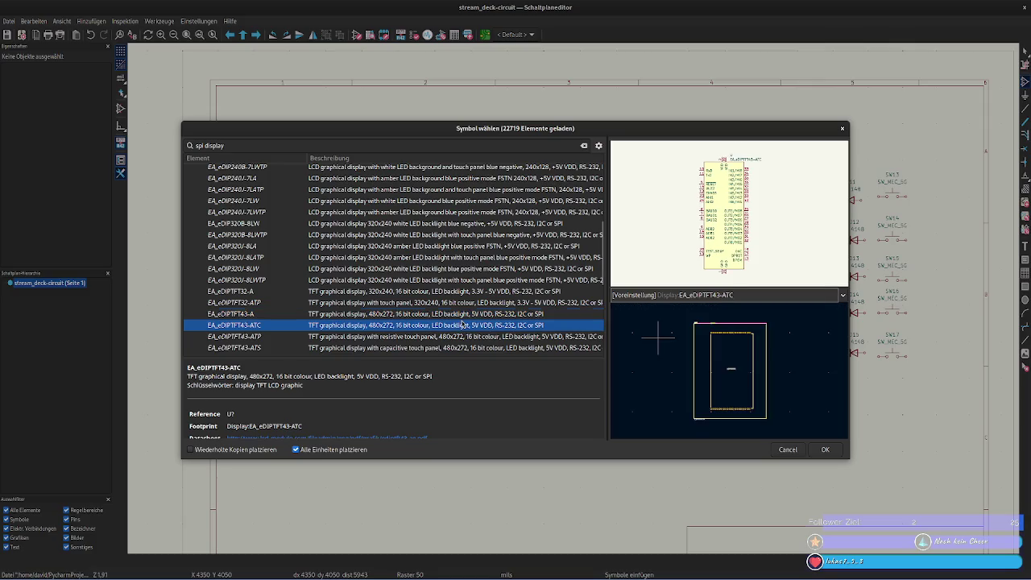
pyautogui.scroll(-1, 463, 315)
pyautogui.click(443, 317)
pyautogui.click(438, 303)
pyautogui.click(436, 292)
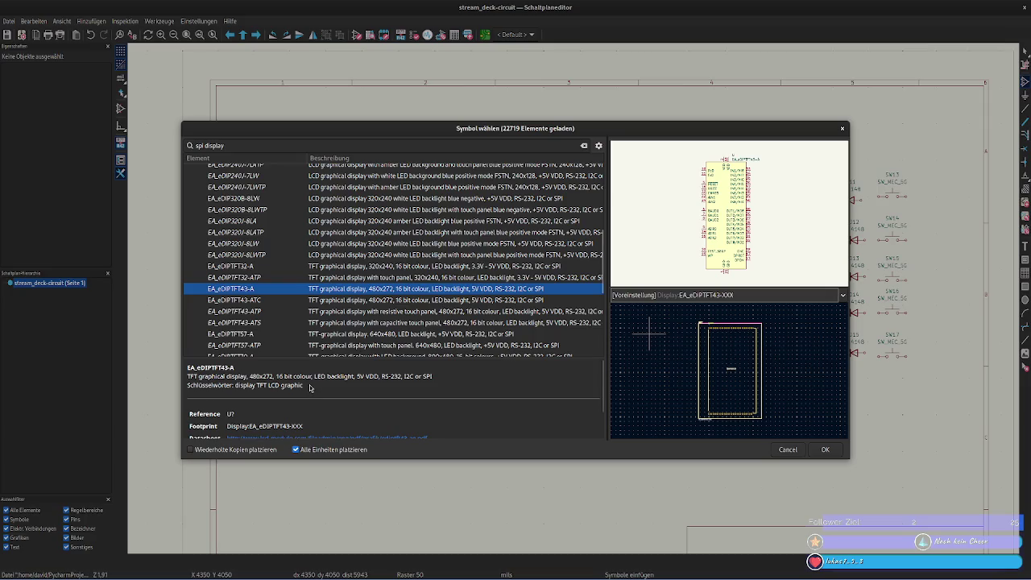
# - Switch to the planned.md preview and check the 15-key goal and Raspberry Pi Pico part
pyautogui.hotkey('alt', 'Tab')
pyautogui.scroll(3, 701, 330)
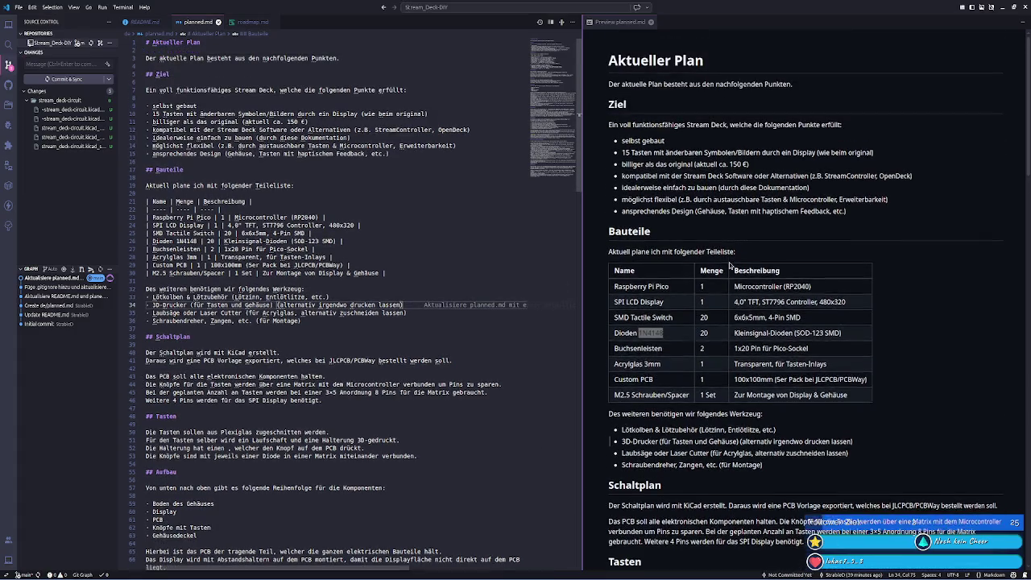
pyautogui.click(830, 152)
pyautogui.scroll(-1, 830, 152)
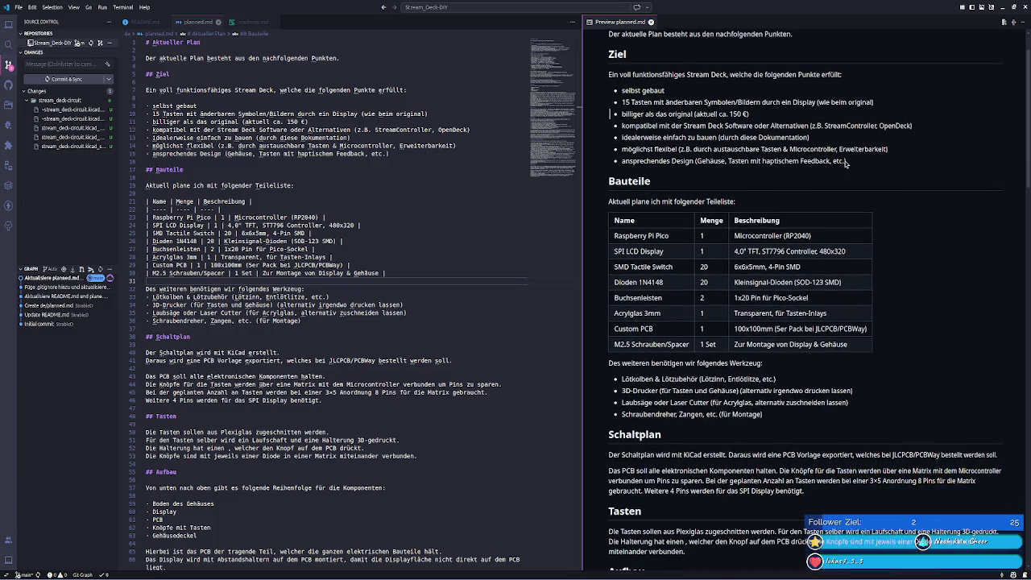
pyautogui.doubleClick(627, 102)
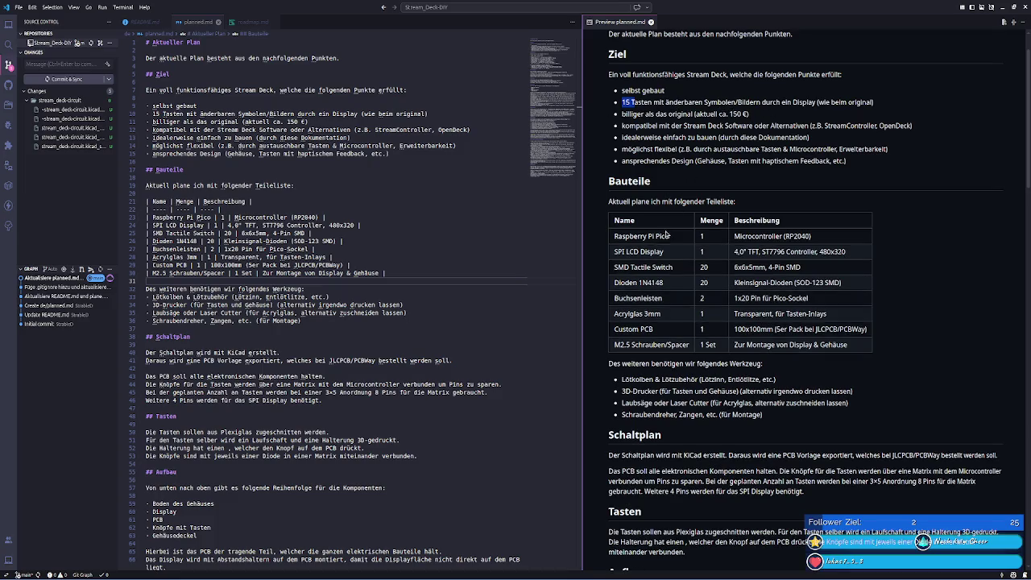
pyautogui.moveTo(673, 242); pyautogui.dragTo(611, 237)
pyautogui.click(697, 246)
# - Read the Aufbau build order in the preview, highlighting the Display item
pyautogui.scroll(-2, 661, 258)
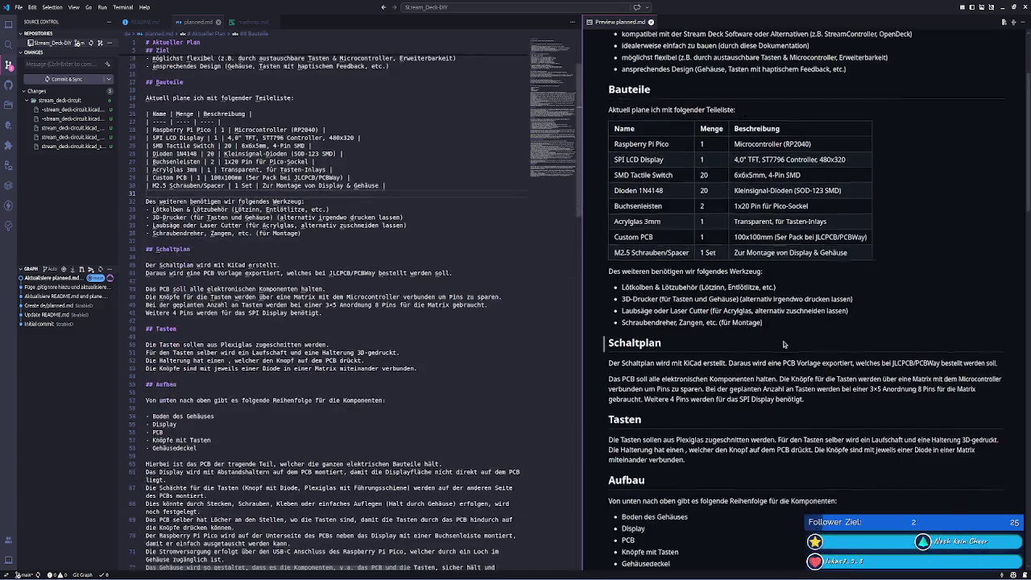
pyautogui.scroll(-3, 636, 269)
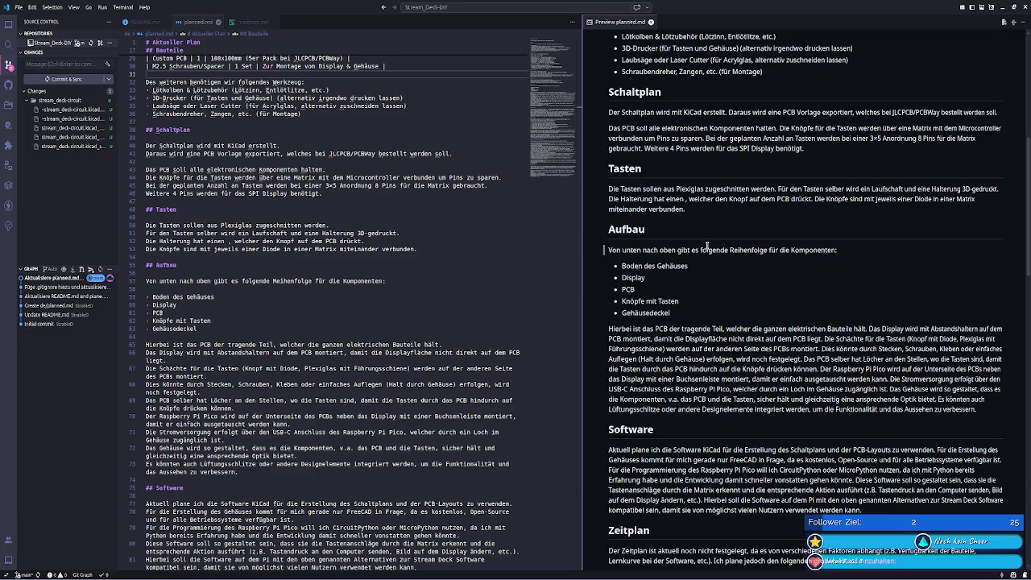
pyautogui.moveTo(620, 277); pyautogui.dragTo(646, 277)
pyautogui.click(625, 288)
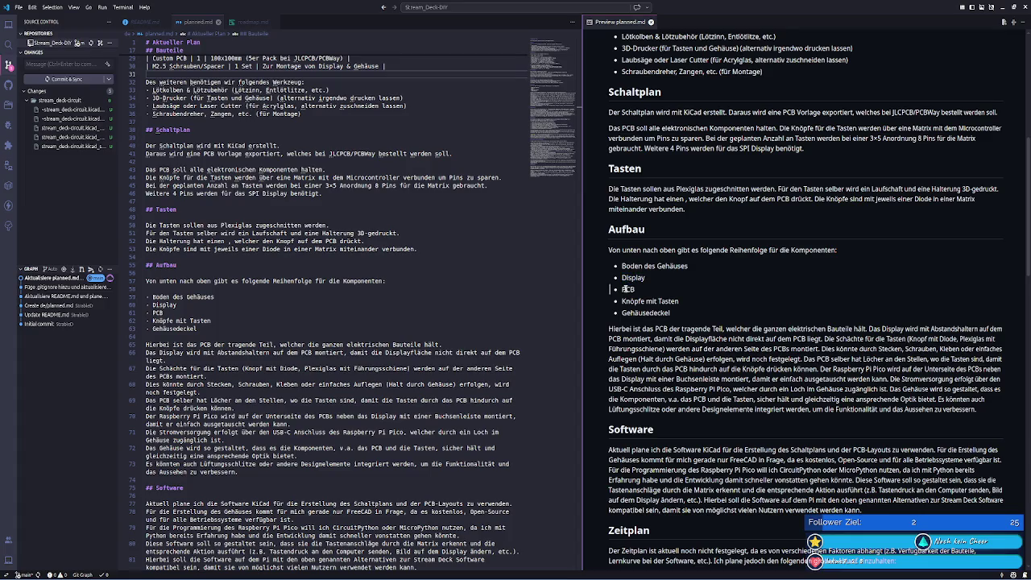